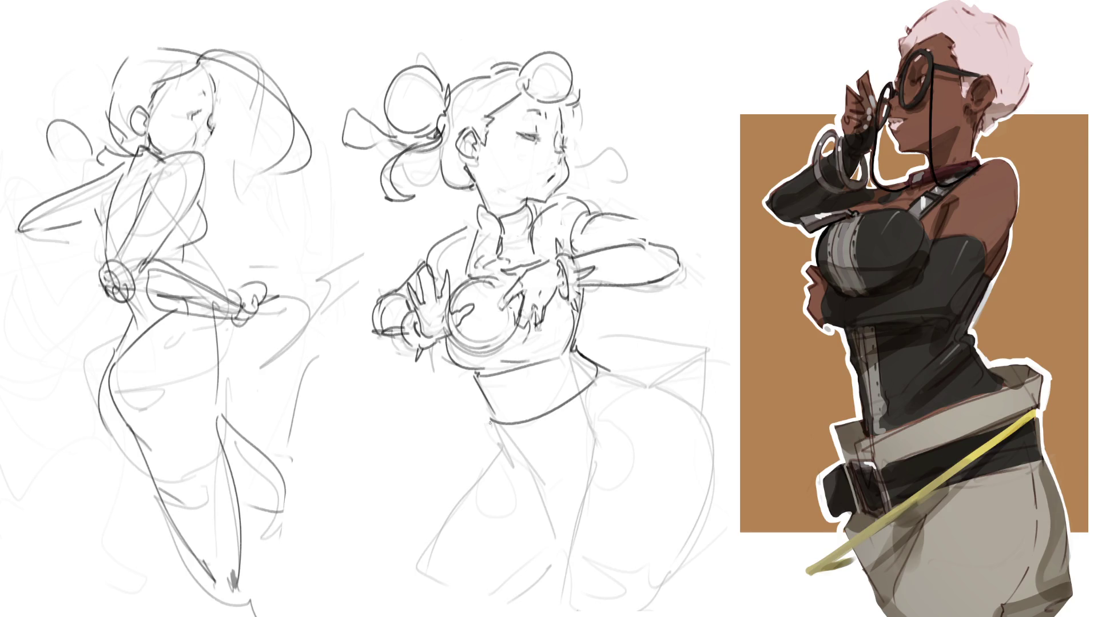
Sketch the skirt edge and left thigh lines below the middle figure's waistband
mouse_move(490, 422)
left_mouse_down()
mouse_move(412, 400)
mouse_move(408, 429)
left_mouse_up()
mouse_move(582, 391)
left_mouse_down()
mouse_move(501, 466)
mouse_move(469, 458)
left_mouse_up()
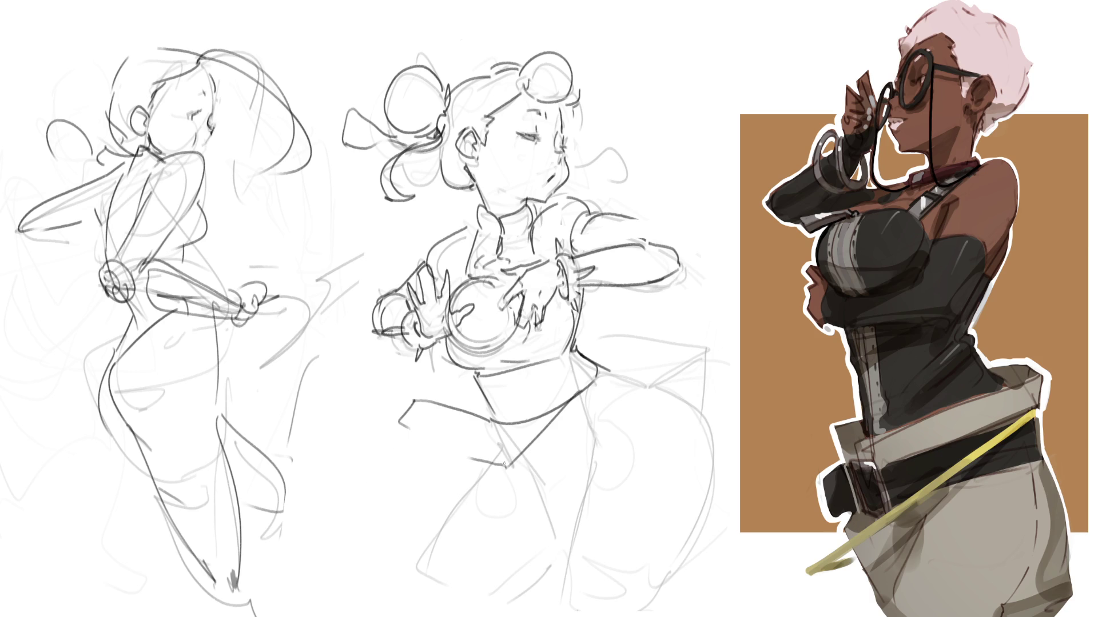
left_click_drag(506, 461, 505, 532)
left_click_drag(398, 415, 438, 506)
left_click_drag(501, 529, 438, 539)
left_click_drag(403, 501, 351, 554)
left_click_drag(496, 544, 430, 557)
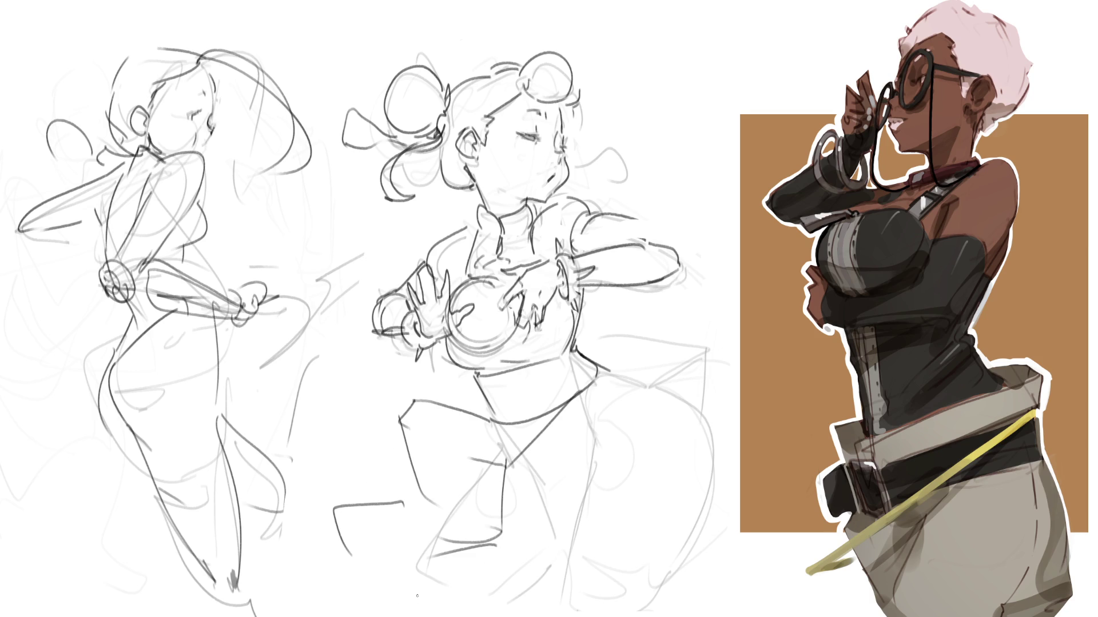
key("ctrl+z")
key("ctrl+z")
key("ctrl+z")
key("ctrl+z")
key("ctrl+z")
Draw a short hip line, the left leg contour and the flap at the right hip
mouse_move(580, 394)
left_mouse_down()
mouse_move(542, 425)
mouse_move(378, 492)
left_mouse_up()
mouse_move(413, 401)
left_mouse_down()
mouse_move(387, 507)
mouse_move(342, 517)
left_mouse_up()
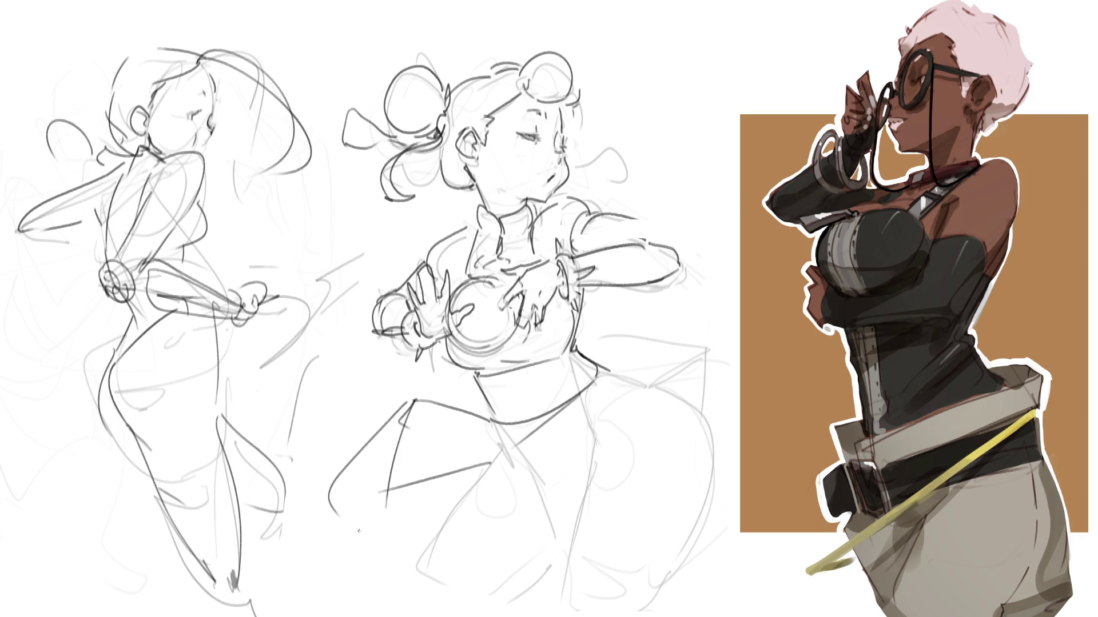
left_click_drag(608, 372, 666, 313)
left_click_drag(583, 328, 665, 359)
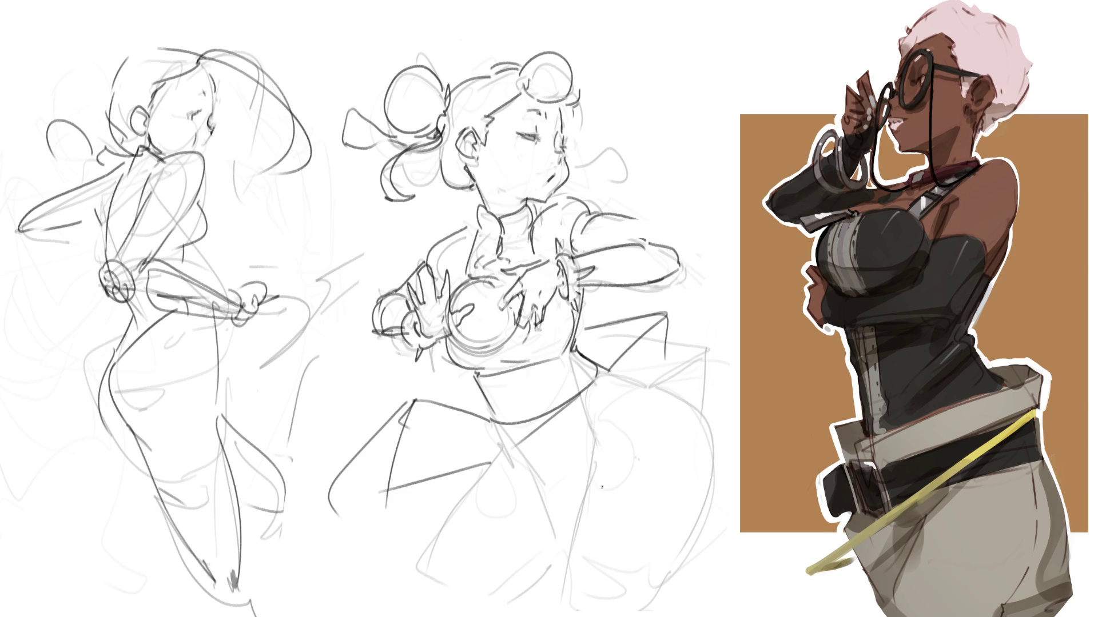
mouse_move(692, 79)
left_mouse_down()
mouse_move(709, 90)
mouse_move(716, 129)
left_mouse_up()
key("ctrl+z")
Ink the right hip curve, the outfit's crotch shape and the inner left leg line
left_click_drag(593, 431, 595, 455)
mouse_move(622, 374)
left_mouse_down()
mouse_move(693, 418)
mouse_move(702, 521)
left_mouse_up()
left_click_drag(594, 465, 559, 615)
left_click_drag(708, 503, 665, 583)
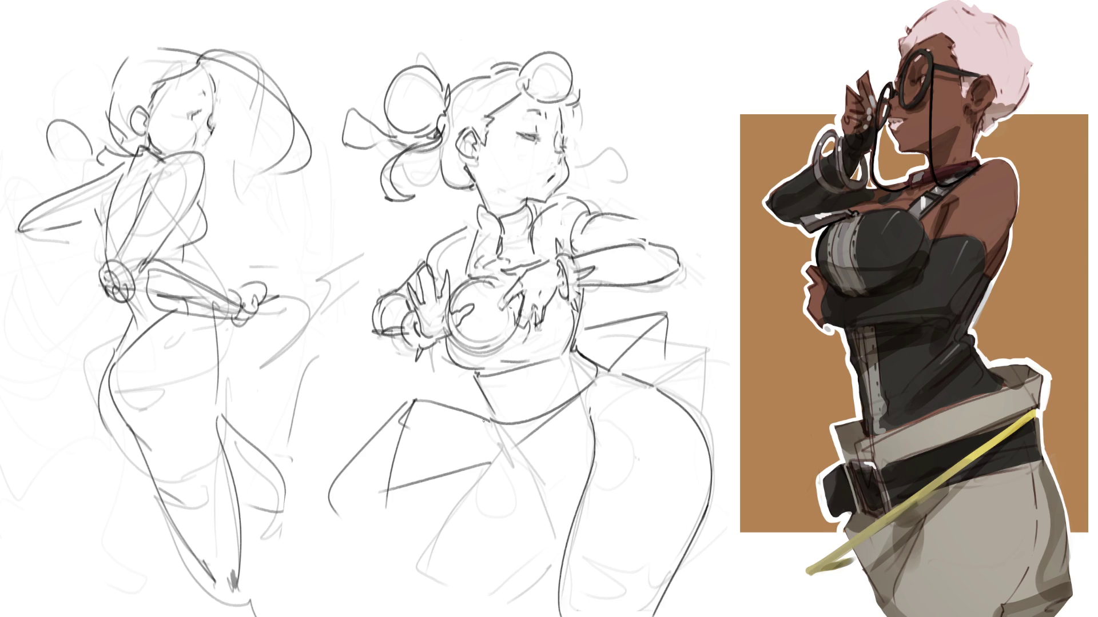
mouse_move(497, 432)
left_mouse_down()
mouse_move(526, 470)
mouse_move(502, 458)
mouse_move(564, 496)
left_mouse_up()
left_click_drag(502, 456, 411, 582)
left_click_drag(511, 615, 557, 577)
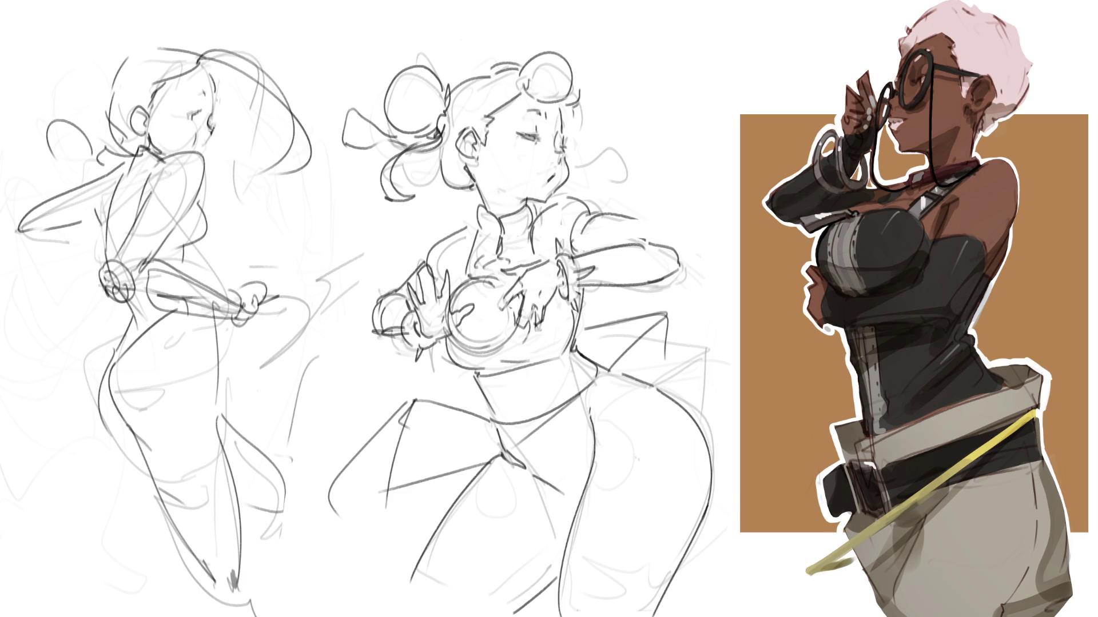
Add a crotch crease, a waist line and long leg lines, and darken the neck
left_click_drag(526, 448, 559, 489)
left_click_drag(582, 395, 592, 480)
key("ctrl+z")
left_click_drag(581, 394, 593, 470)
key("ctrl+z")
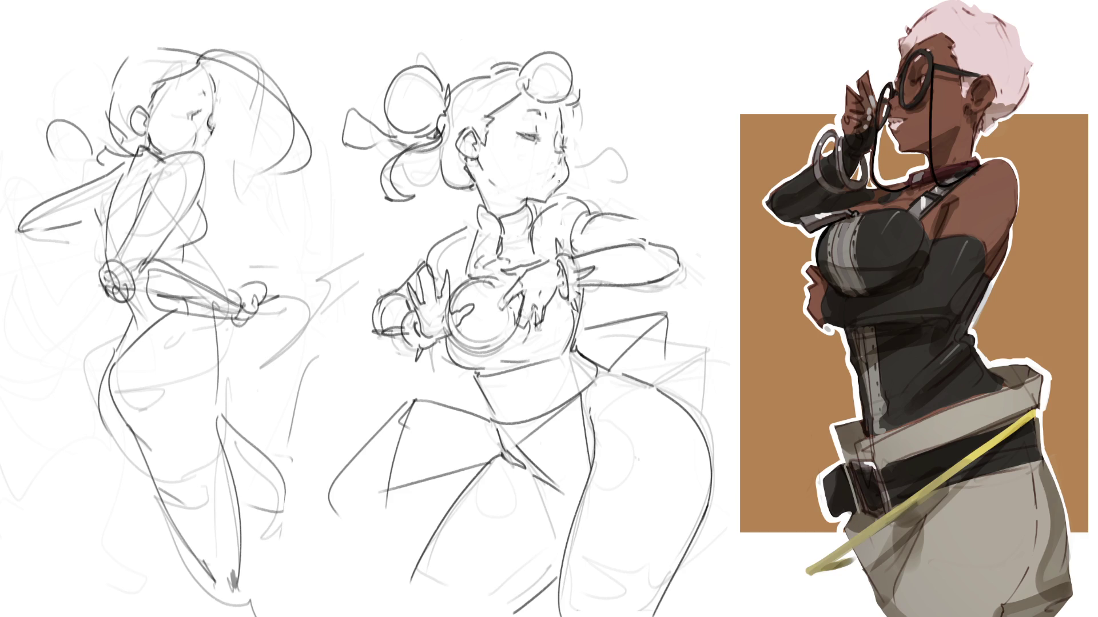
mouse_move(467, 168)
left_mouse_down()
mouse_move(482, 199)
mouse_move(461, 190)
left_mouse_up()
left_click_drag(414, 401, 384, 616)
left_click_drag(326, 476, 308, 598)
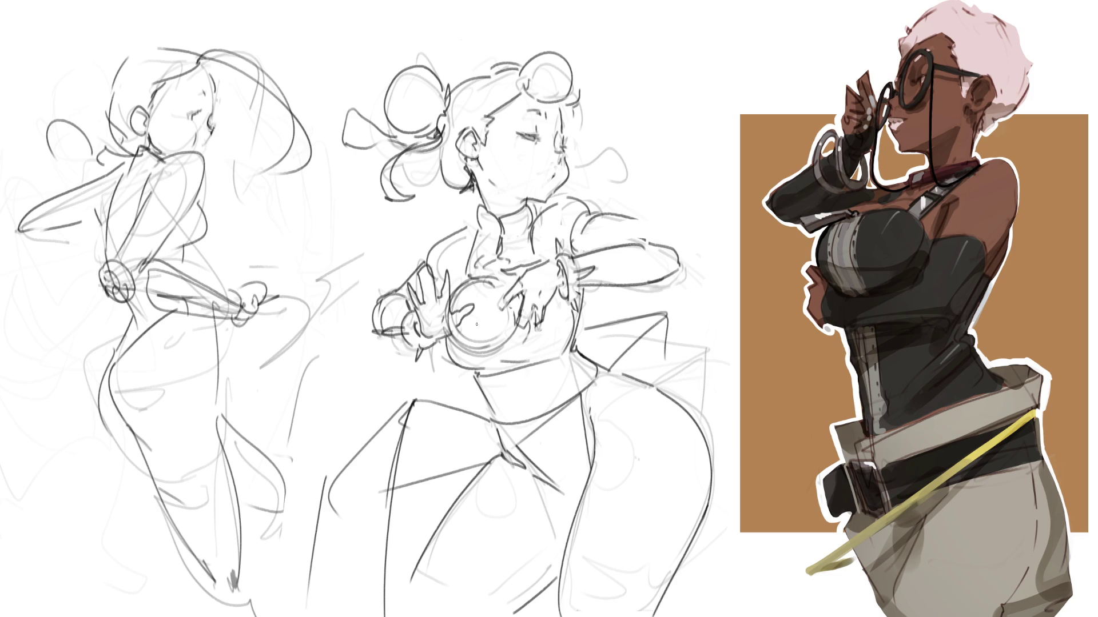
key("bracketright")
key("bracketright")
key("bracketright")
Paint a cyan orb between the hands with blue glow over the fingers and a white highlight
left_click(481, 316)
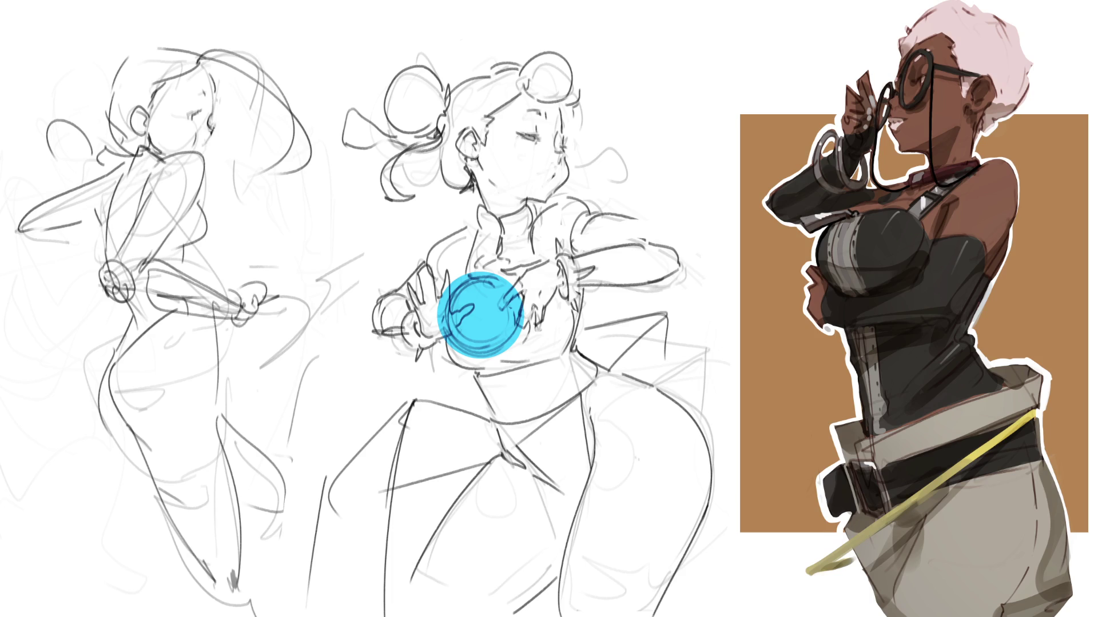
left_click(483, 311)
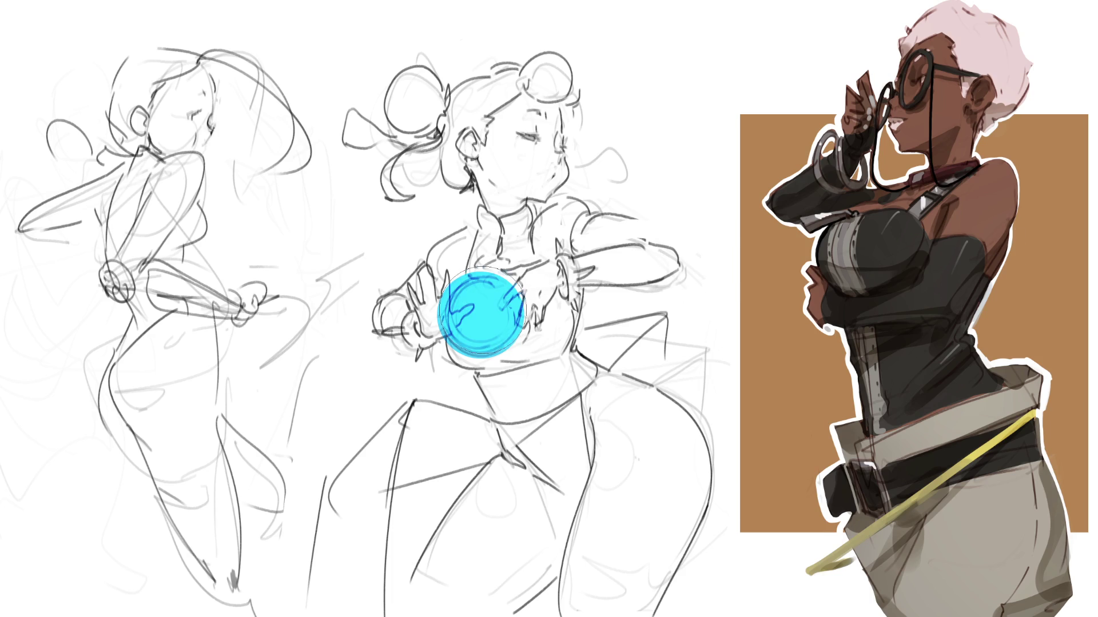
left_click(480, 314)
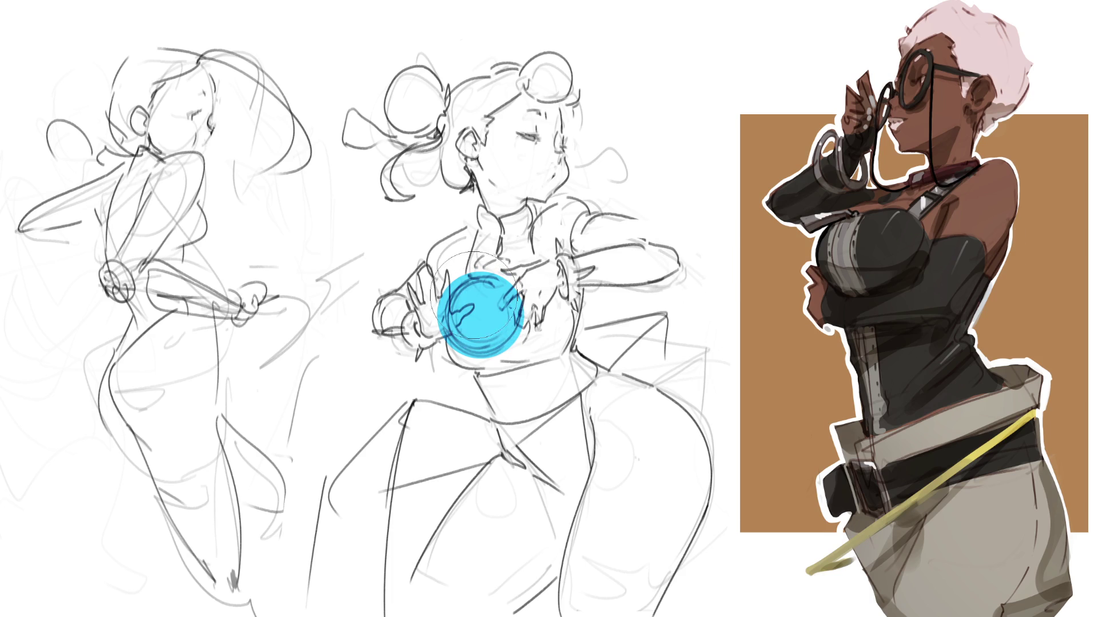
mouse_move(472, 286)
left_mouse_down()
mouse_move(452, 269)
mouse_move(509, 286)
mouse_move(450, 305)
left_mouse_up()
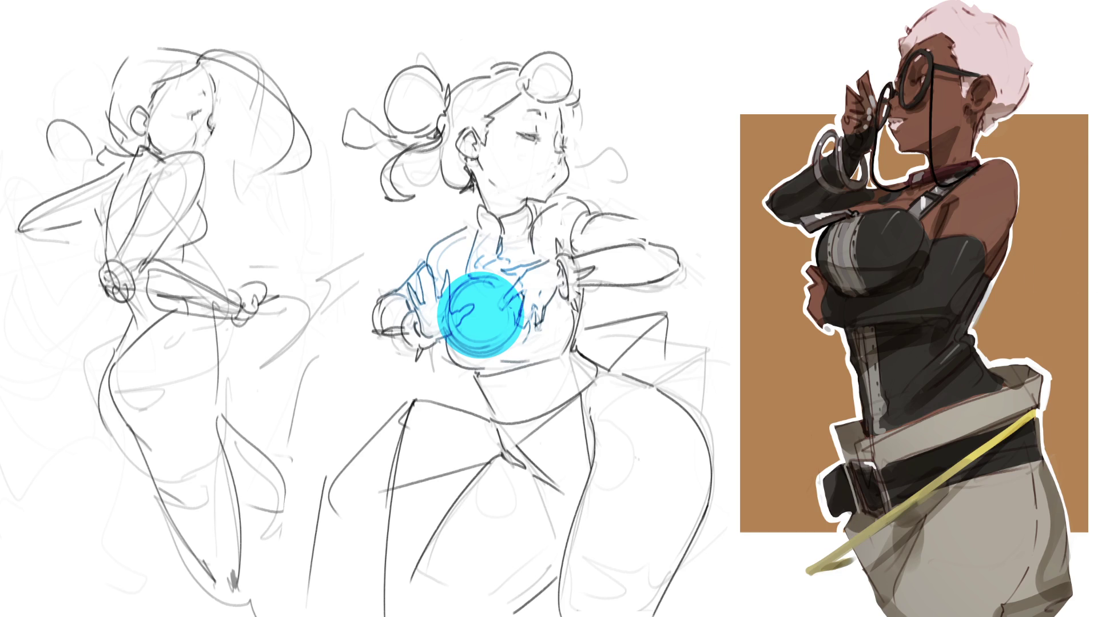
left_click_drag(497, 316, 478, 314)
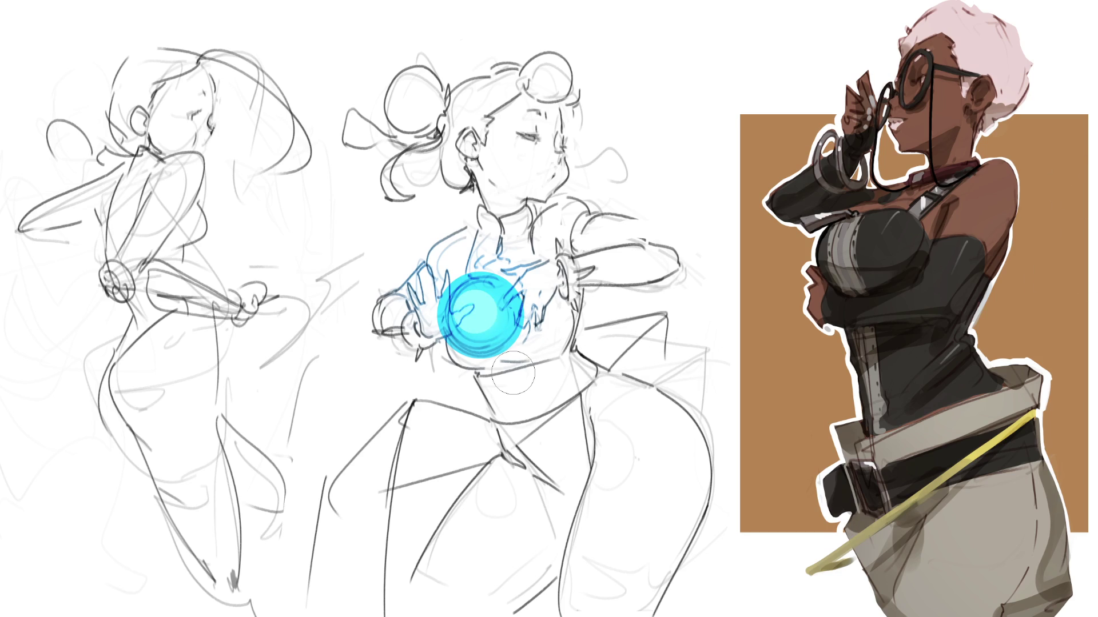
key("bracketleft")
key("bracketleft")
key("bracketleft")
left_click(500, 292)
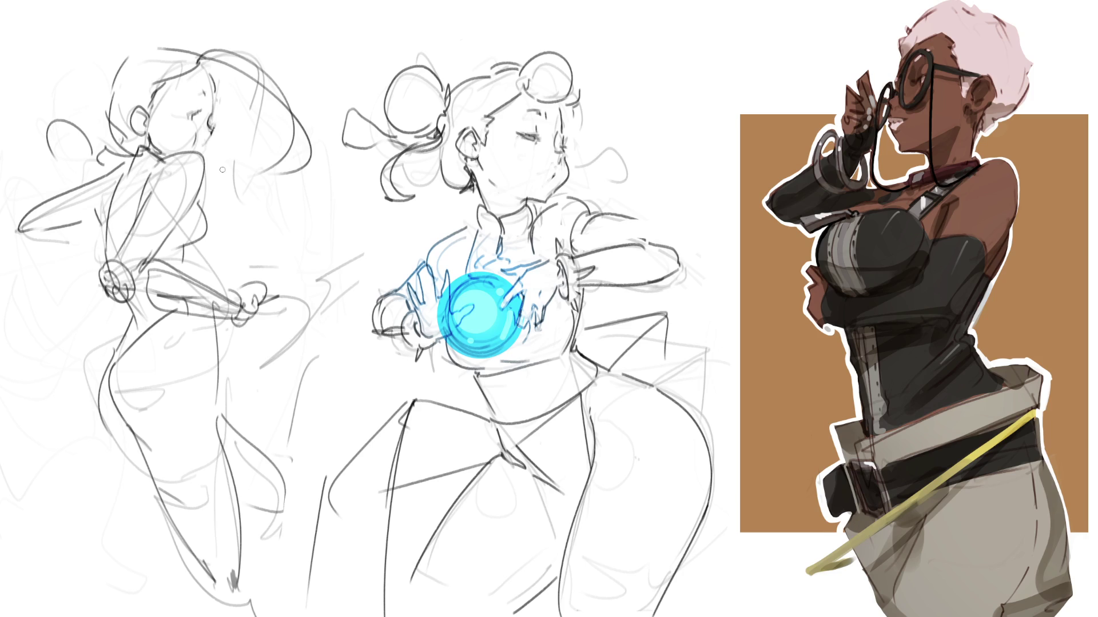
Fade the left figure's old sketch lines and redraw her head and face outline
key("bracketright")
key("bracketright")
key("bracketright")
mouse_move(165, 155)
left_mouse_down()
mouse_move(86, 388)
mouse_move(75, 377)
mouse_move(83, 357)
left_mouse_up()
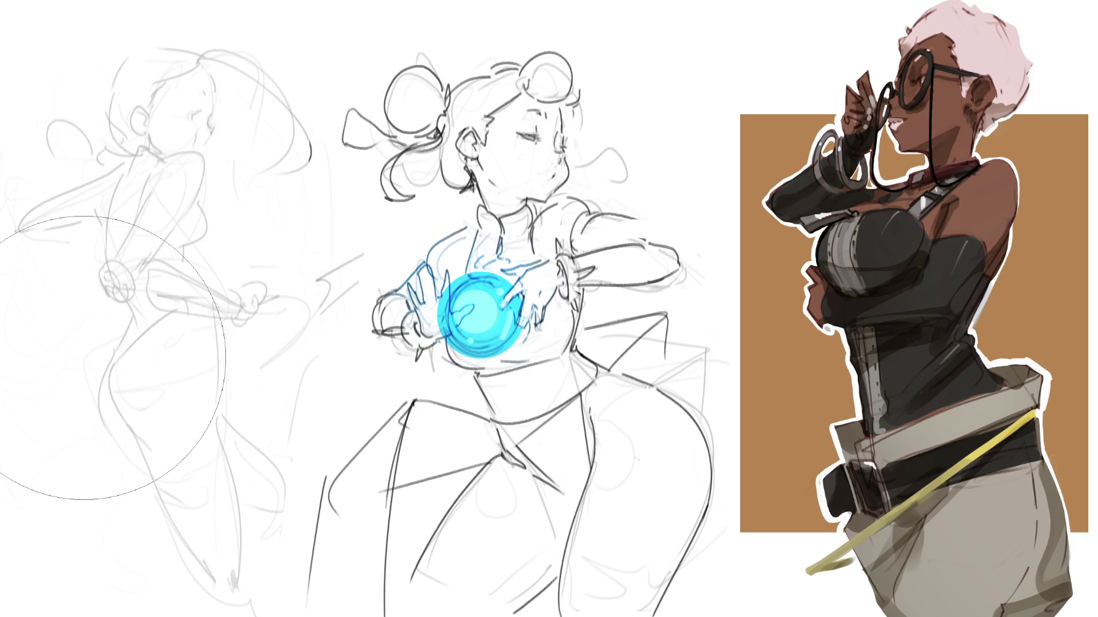
key("b")
mouse_move(175, 66)
left_mouse_down()
mouse_move(154, 147)
mouse_move(224, 71)
mouse_move(227, 145)
left_mouse_up()
left_click_drag(175, 156, 202, 167)
mouse_move(204, 171)
left_mouse_down()
mouse_move(229, 150)
mouse_move(198, 177)
left_mouse_up()
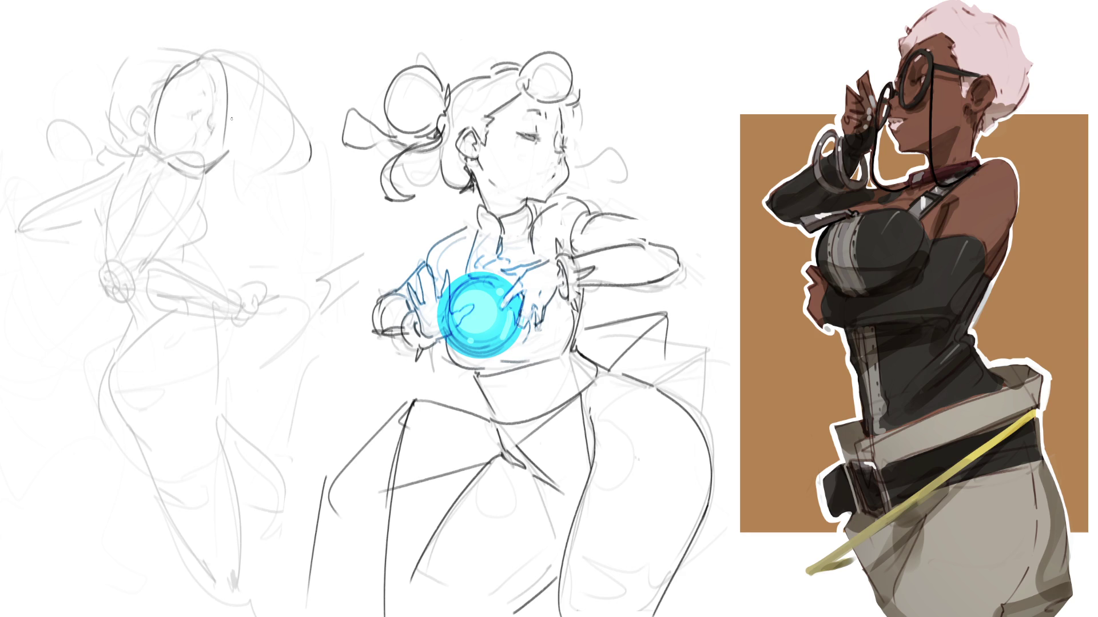
Draw the left figure's eye, eyebrow, ear, mouth and pointed hair
left_click_drag(199, 109, 194, 105)
mouse_move(197, 111)
left_mouse_down()
mouse_move(161, 131)
mouse_move(196, 85)
left_mouse_up()
mouse_move(240, 113)
left_mouse_down()
mouse_move(234, 142)
mouse_move(179, 165)
left_mouse_up()
mouse_move(187, 68)
left_mouse_down()
mouse_move(128, 48)
mouse_move(54, 121)
left_mouse_up()
mouse_move(197, 70)
left_mouse_down()
mouse_move(219, 55)
mouse_move(248, 77)
mouse_move(231, 47)
mouse_move(267, 123)
mouse_move(227, 150)
left_mouse_up()
mouse_move(162, 78)
left_mouse_down()
mouse_move(136, 142)
mouse_move(73, 144)
left_mouse_up()
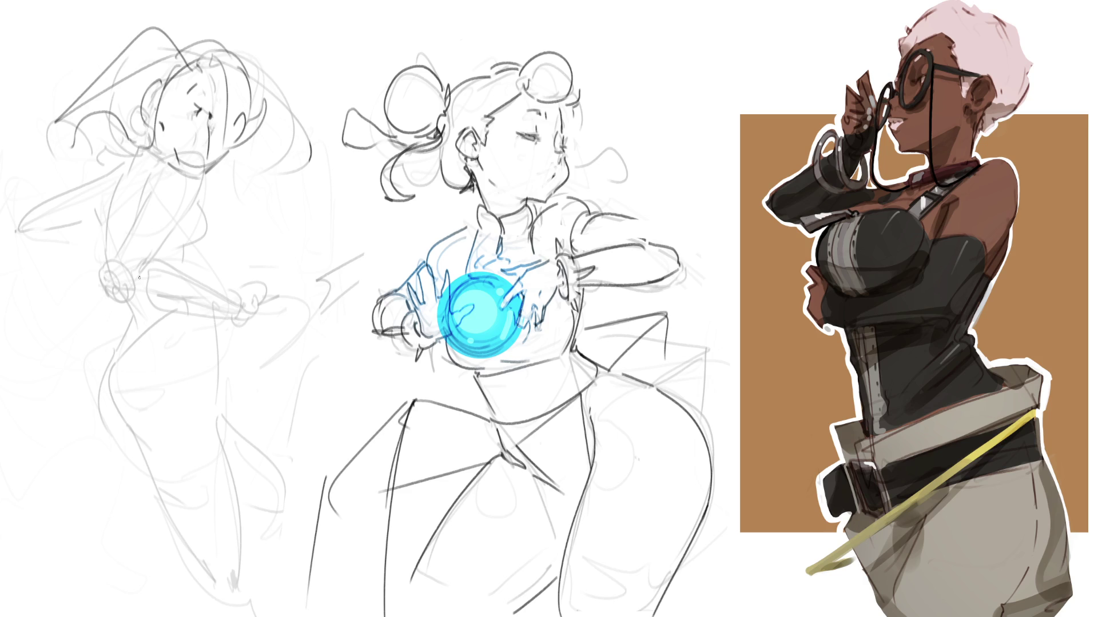
Sketch the raised fist and arm beside the head, then refine the chin and neck
mouse_move(281, 117)
left_mouse_down()
mouse_move(295, 174)
mouse_move(316, 163)
mouse_move(303, 106)
mouse_move(337, 166)
mouse_move(274, 164)
mouse_move(305, 180)
left_mouse_up()
left_click_drag(313, 174, 321, 183)
left_click_drag(332, 183, 301, 197)
mouse_move(333, 159)
left_mouse_down()
mouse_move(343, 210)
mouse_move(302, 221)
mouse_move(292, 184)
mouse_move(208, 222)
mouse_move(226, 172)
left_mouse_up()
left_click_drag(238, 217, 313, 209)
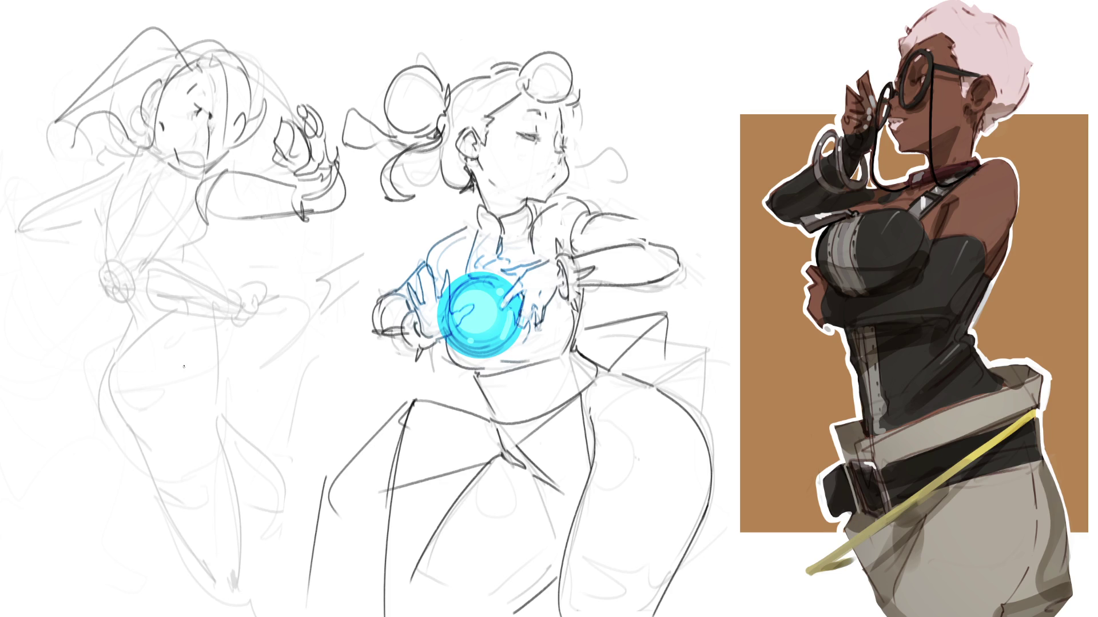
left_click_drag(220, 170, 189, 182)
left_click_drag(203, 165, 185, 183)
mouse_move(157, 146)
left_mouse_down()
mouse_move(177, 172)
mouse_move(175, 189)
mouse_move(222, 161)
mouse_move(165, 187)
mouse_move(166, 207)
mouse_move(96, 269)
left_mouse_up()
Sketch the left figure's chest, waist and side lines, redoing rejected strokes
key("ctrl+z")
key("ctrl+z")
mouse_move(158, 225)
left_mouse_down()
mouse_move(101, 259)
mouse_move(148, 236)
mouse_move(114, 247)
mouse_move(116, 264)
left_mouse_up()
key("ctrl+z")
key("ctrl+z")
mouse_move(185, 202)
left_mouse_down()
mouse_move(156, 216)
mouse_move(165, 261)
left_mouse_up()
left_click_drag(198, 228, 193, 263)
mouse_move(212, 223)
left_mouse_down()
mouse_move(239, 218)
mouse_move(187, 312)
left_mouse_up()
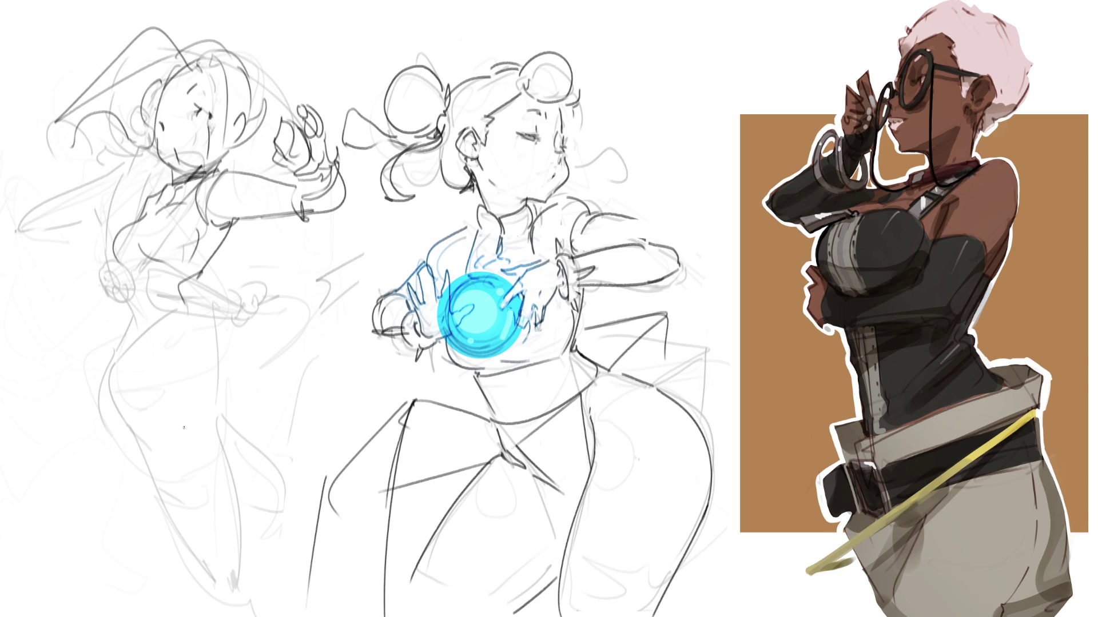
left_click_drag(219, 266, 210, 275)
key("ctrl+z")
key("ctrl+z")
mouse_move(231, 232)
left_mouse_down()
mouse_move(192, 289)
mouse_move(143, 322)
mouse_move(147, 353)
left_mouse_up()
Rough in the left figure's hip lines and a long curve across the hips
left_click_drag(186, 298, 163, 327)
left_click_drag(198, 293, 184, 356)
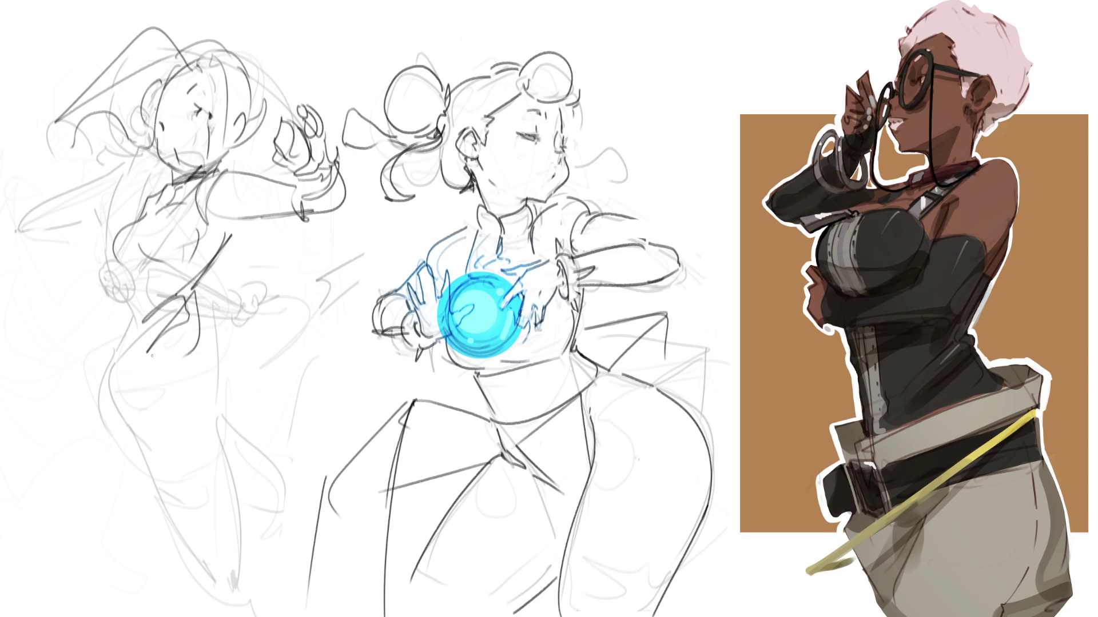
left_click_drag(131, 274, 129, 300)
mouse_move(167, 270)
left_mouse_down()
mouse_move(147, 274)
mouse_move(121, 399)
left_mouse_up()
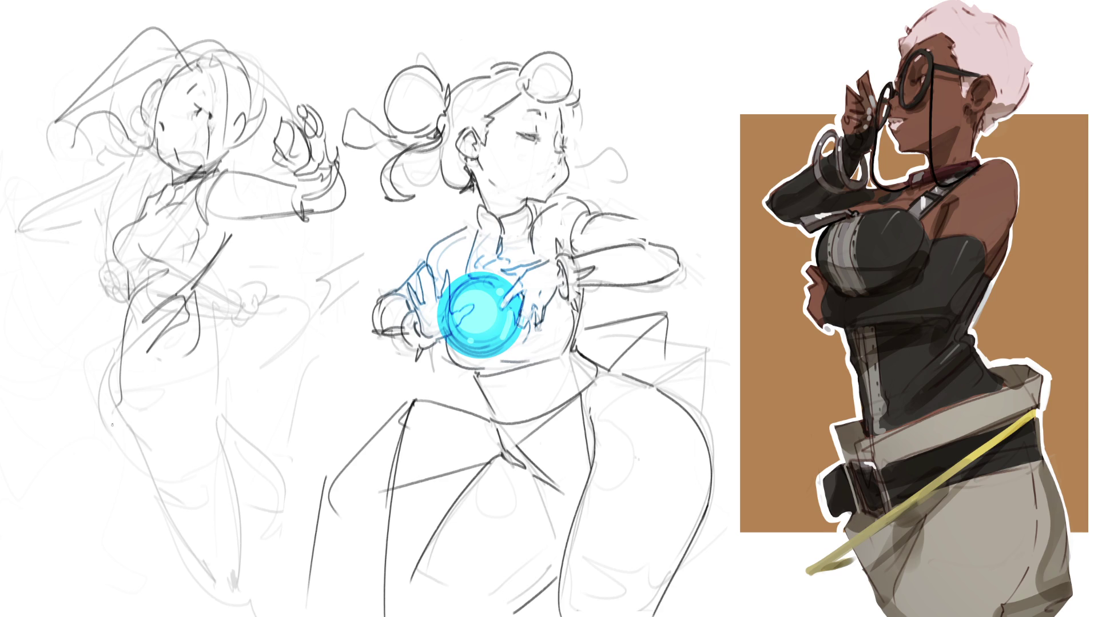
left_click_drag(201, 281, 228, 351)
key("ctrl+z")
left_click_drag(197, 274, 253, 371)
left_click_drag(117, 401, 292, 390)
left_click_drag(243, 339, 263, 390)
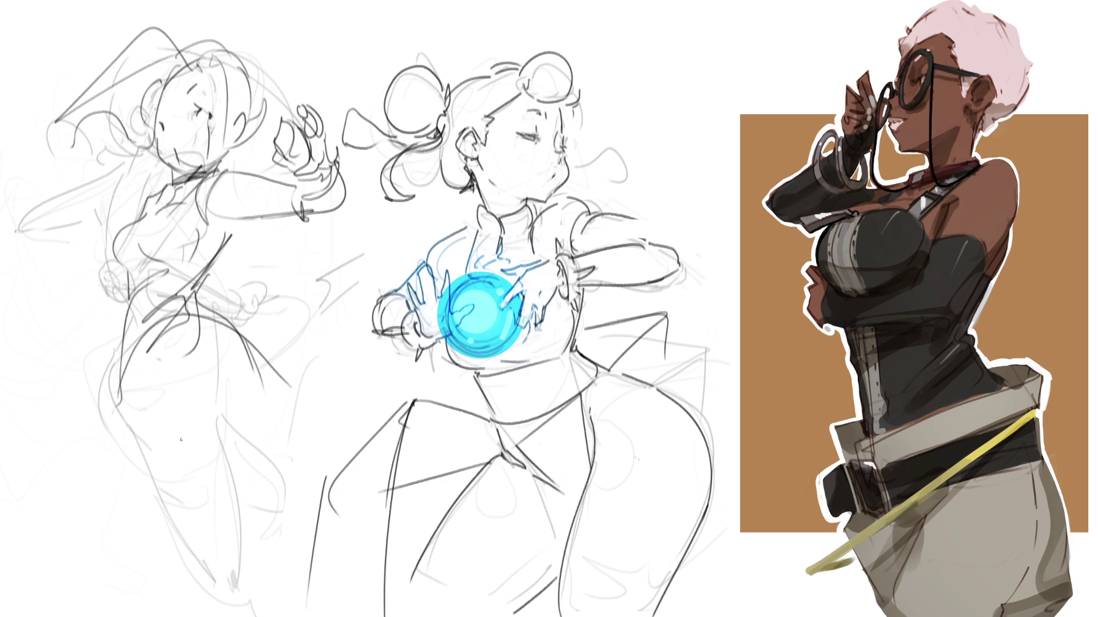
key("ctrl+z")
key("ctrl+z")
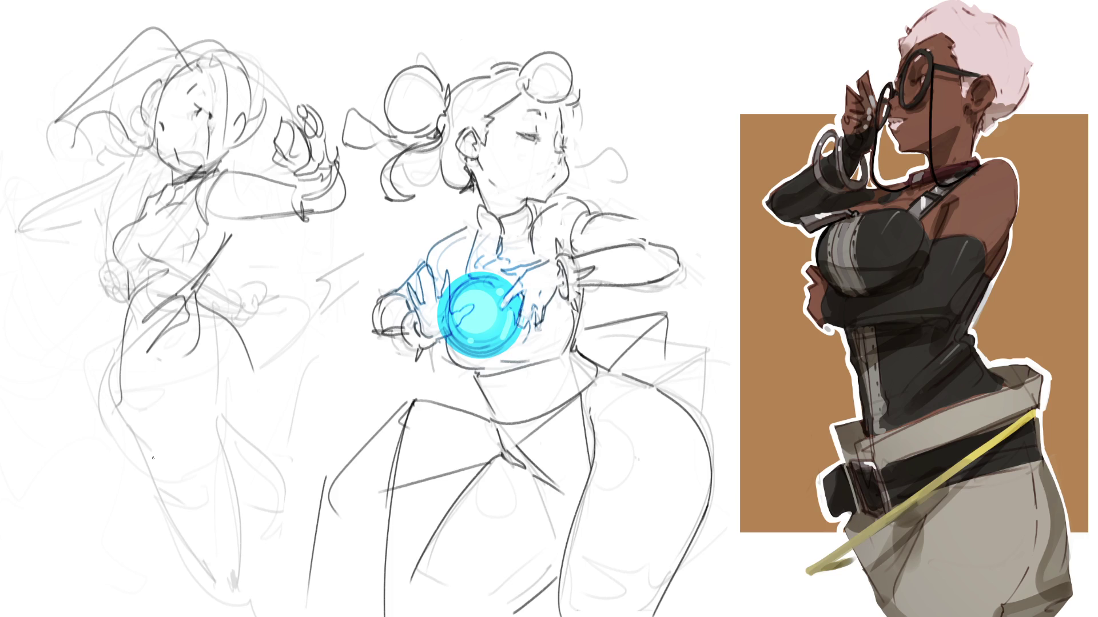
Try out leg curves and hip loops, undoing the unwanted attempts
mouse_move(127, 375)
left_mouse_down()
mouse_move(191, 569)
mouse_move(219, 514)
left_mouse_up()
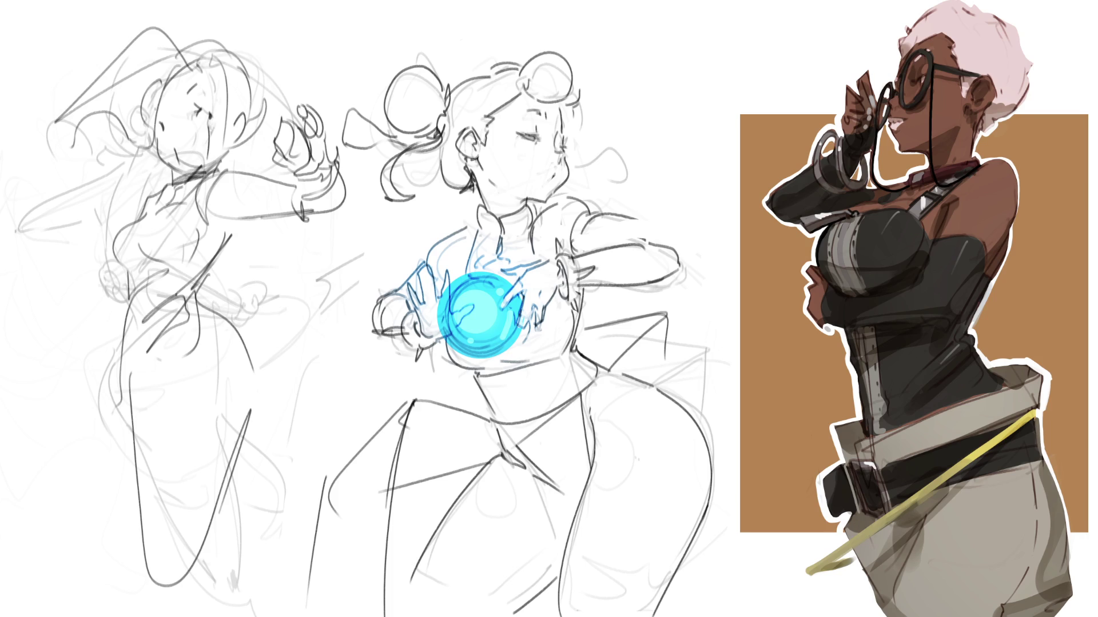
key("ctrl+z")
key("ctrl+z")
key("ctrl+z")
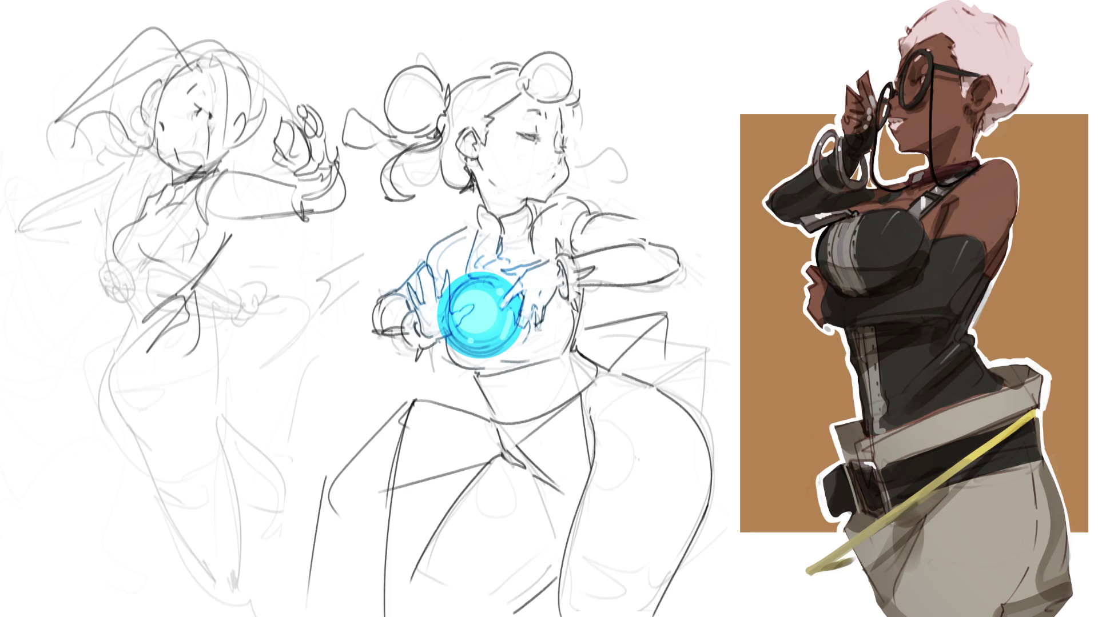
mouse_move(199, 302)
left_mouse_down()
mouse_move(219, 392)
mouse_move(184, 404)
mouse_move(172, 446)
mouse_move(236, 322)
mouse_move(312, 381)
mouse_move(211, 426)
left_mouse_up()
key("ctrl+z")
key("ctrl+z")
mouse_move(194, 325)
left_mouse_down()
mouse_move(223, 460)
mouse_move(380, 243)
left_mouse_up()
mouse_move(261, 306)
left_mouse_down()
mouse_move(339, 237)
mouse_move(340, 283)
left_mouse_up()
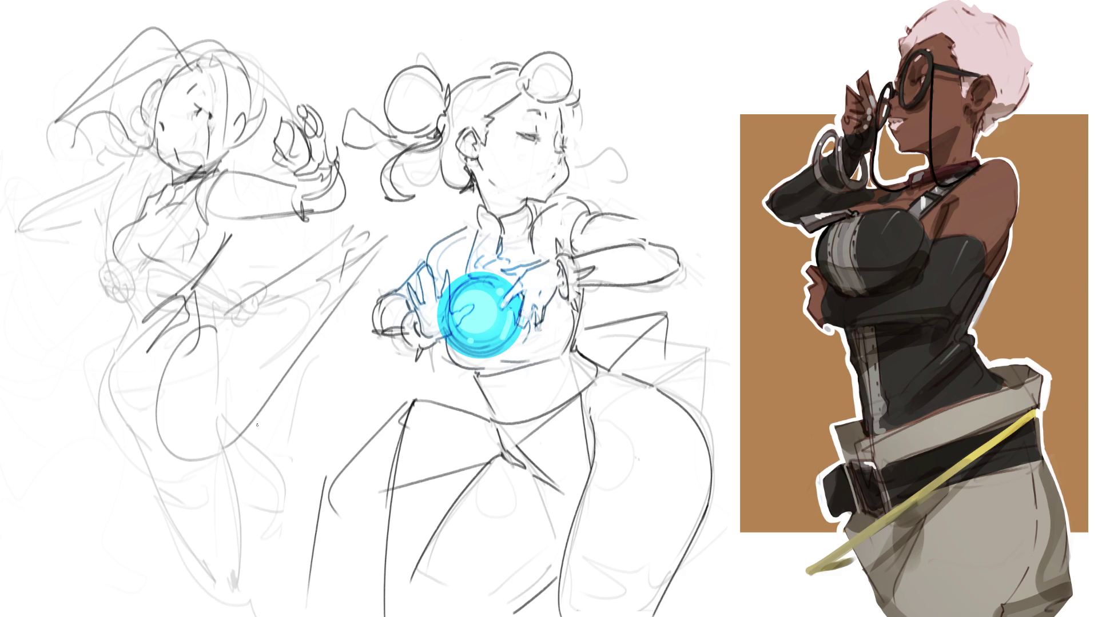
key("ctrl+z")
mouse_move(203, 337)
left_mouse_down()
mouse_move(306, 244)
mouse_move(312, 323)
mouse_move(217, 446)
left_mouse_up()
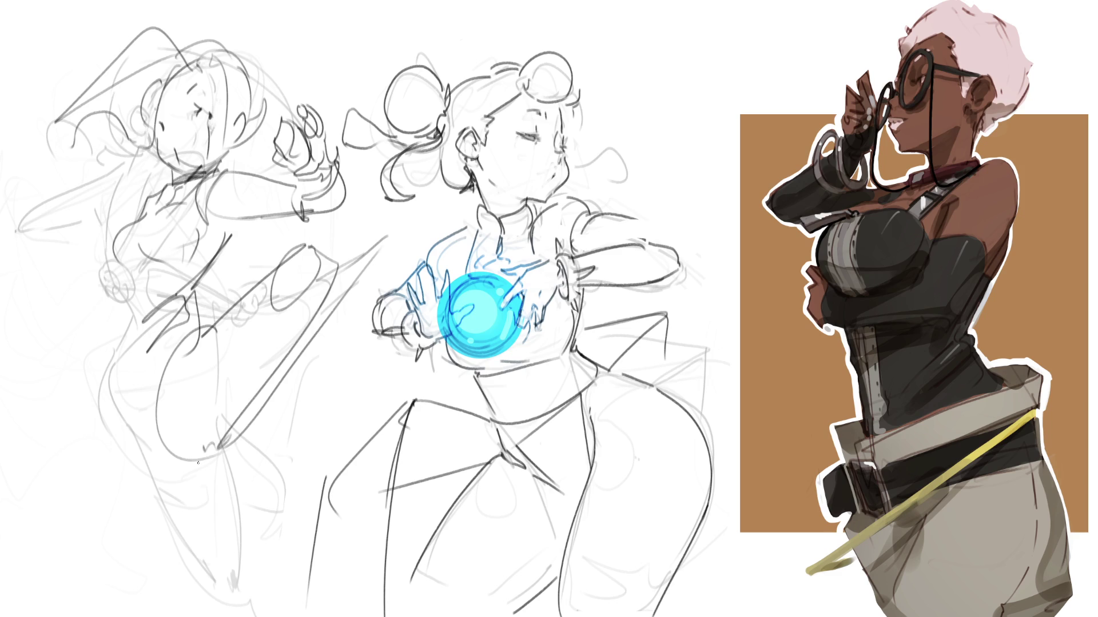
left_click_drag(114, 348, 143, 490)
mouse_move(112, 423)
left_mouse_down()
mouse_move(110, 601)
mouse_move(191, 486)
left_mouse_up()
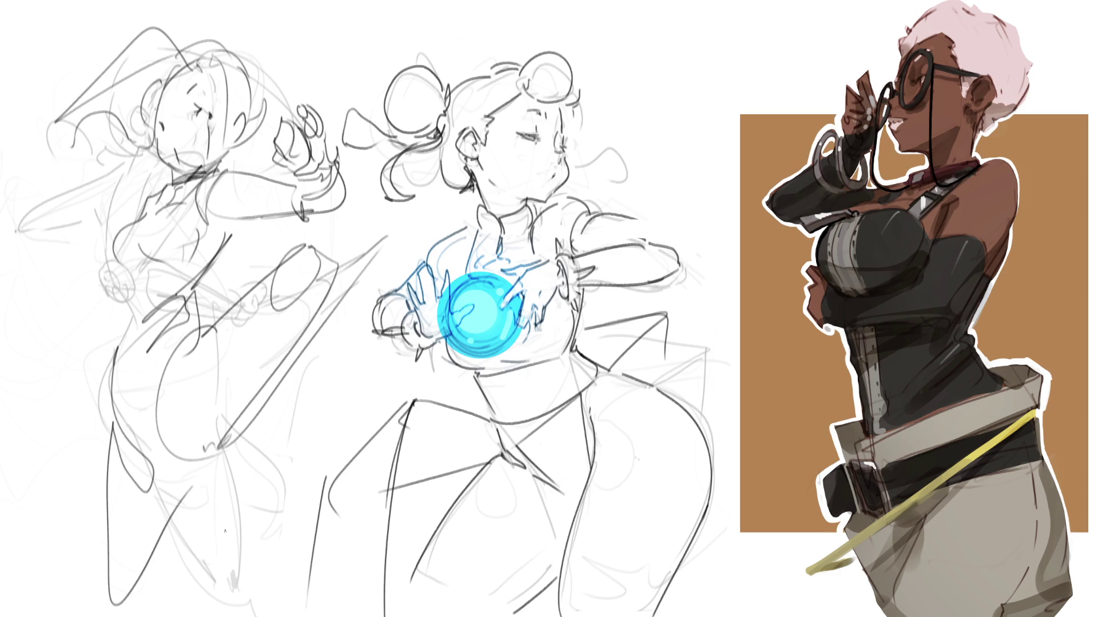
key("ctrl+z")
key("ctrl+z")
Draw the left leg contour down to the foot plus looping hip and waist curves
mouse_move(267, 390)
left_mouse_down()
mouse_move(175, 489)
mouse_move(107, 533)
left_mouse_up()
mouse_move(109, 373)
left_mouse_down()
mouse_move(82, 485)
mouse_move(78, 568)
left_mouse_up()
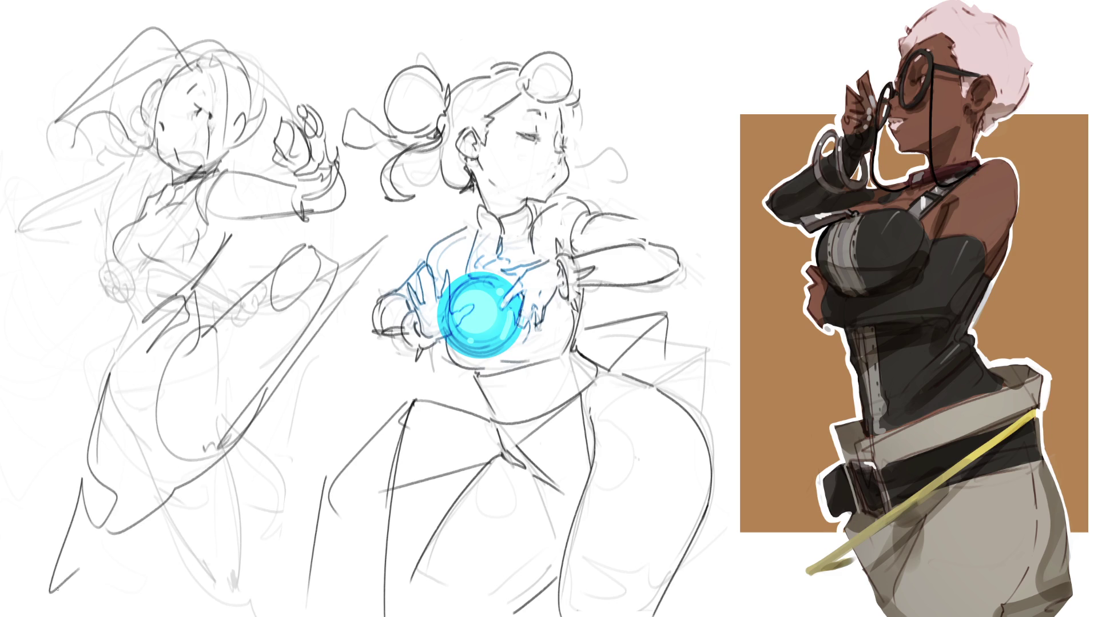
mouse_move(223, 271)
left_mouse_down()
mouse_move(213, 283)
mouse_move(224, 486)
mouse_move(229, 268)
mouse_move(246, 466)
left_mouse_up()
mouse_move(259, 283)
left_mouse_down()
mouse_move(320, 366)
mouse_move(286, 386)
left_mouse_up()
key("ctrl+z")
mouse_move(251, 291)
left_mouse_down()
mouse_move(255, 470)
mouse_move(285, 531)
left_mouse_up()
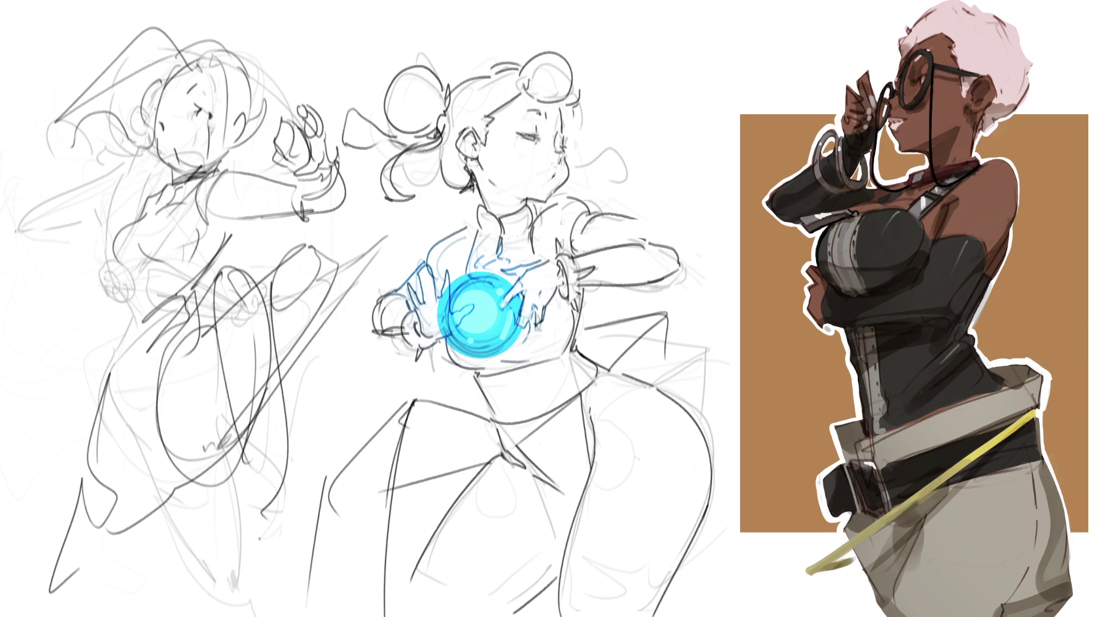
left_click_drag(183, 487, 80, 597)
left_click_drag(116, 344, 181, 456)
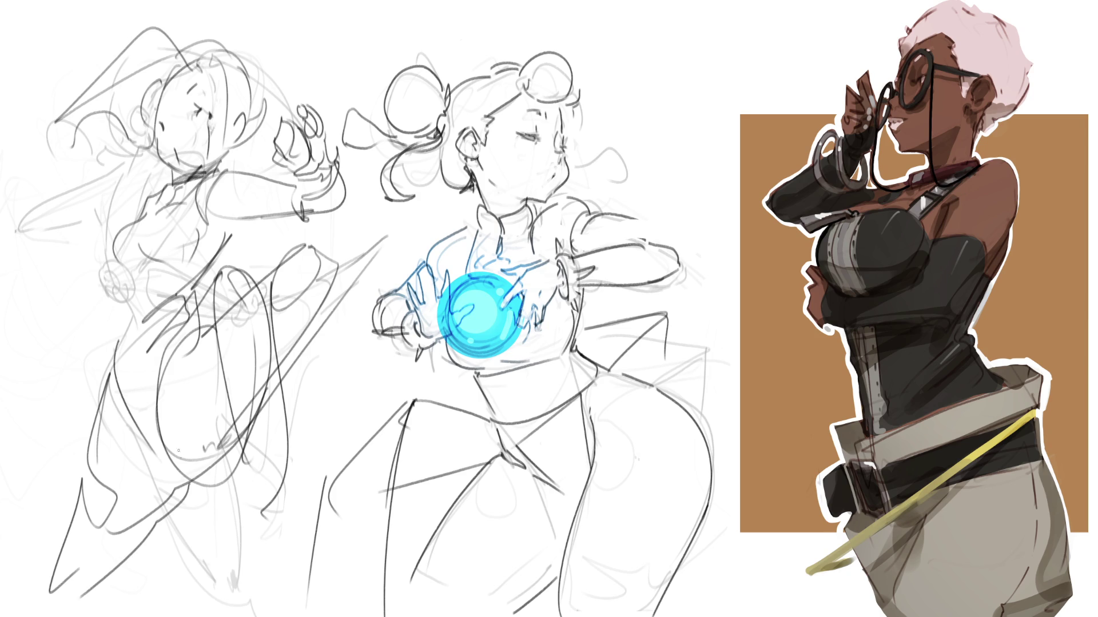
left_click_drag(125, 283, 117, 357)
left_click_drag(199, 290, 200, 298)
Add lower and far leg lines, then sketch a hand resting at her hip
mouse_move(47, 535)
left_mouse_down()
mouse_move(60, 596)
mouse_move(77, 616)
left_mouse_up()
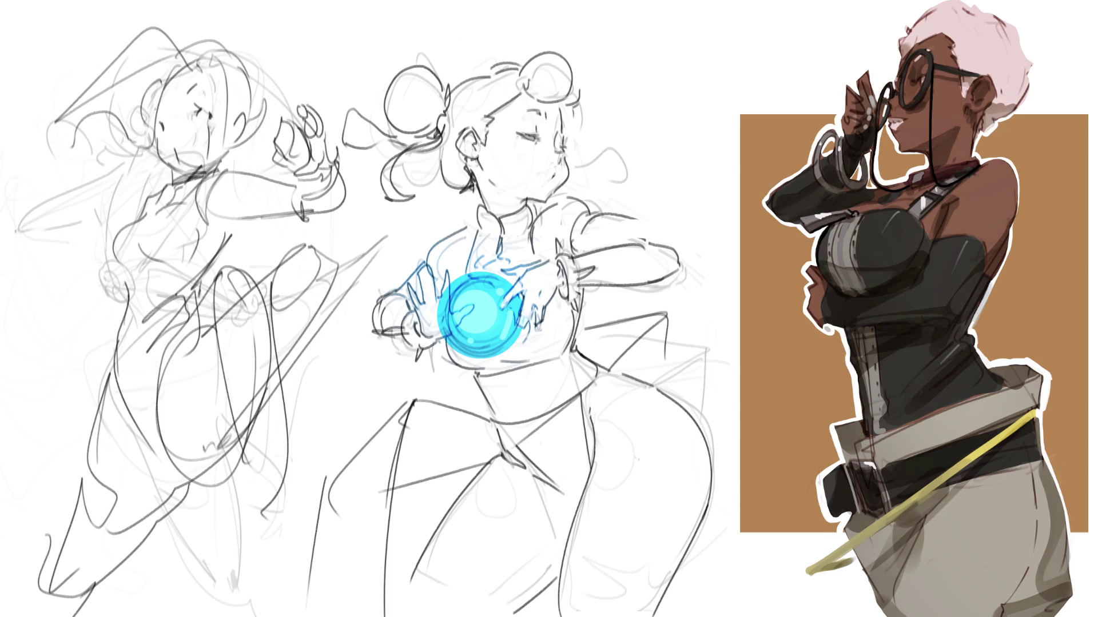
mouse_move(207, 327)
left_mouse_down()
mouse_move(243, 492)
mouse_move(269, 497)
mouse_move(237, 578)
left_mouse_up()
left_click_drag(314, 431, 262, 586)
mouse_move(217, 496)
left_mouse_down()
mouse_move(229, 592)
mouse_move(254, 610)
left_mouse_up()
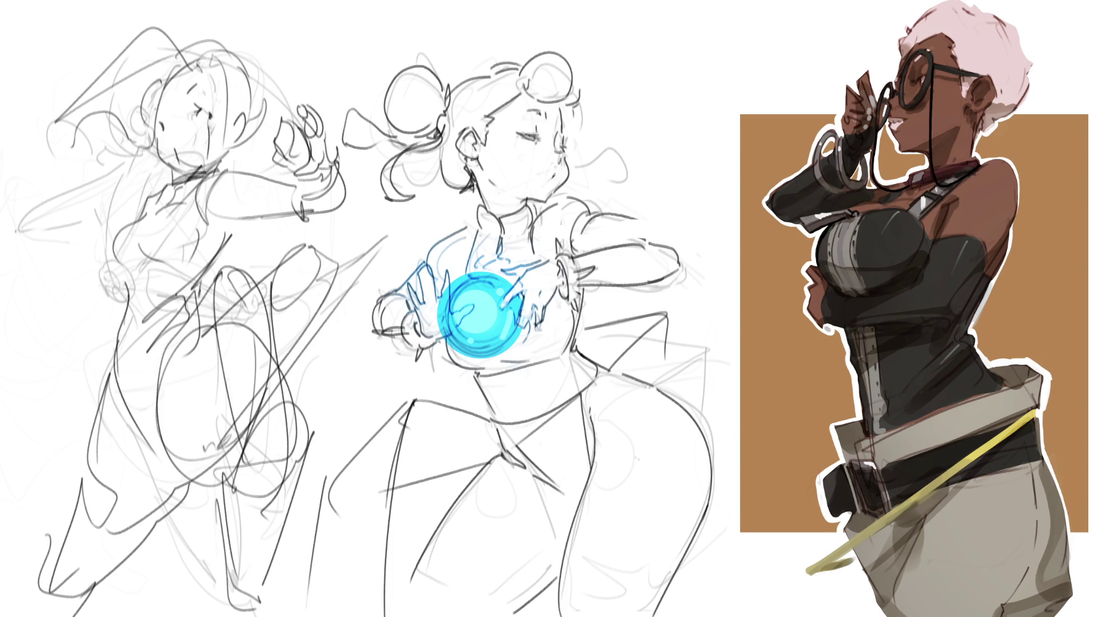
key("ctrl+z")
key("ctrl+z")
key("ctrl+z")
mouse_move(91, 259)
left_mouse_down()
mouse_move(101, 255)
mouse_move(98, 278)
mouse_move(117, 289)
mouse_move(76, 294)
mouse_move(114, 312)
mouse_move(124, 279)
left_mouse_up()
left_click_drag(158, 183, 135, 215)
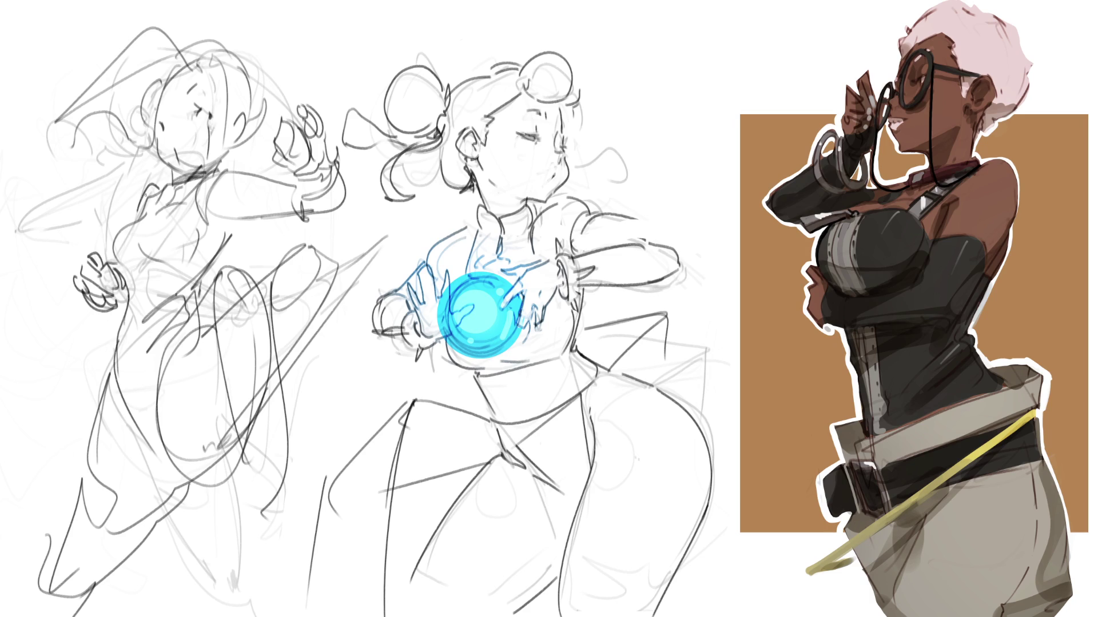
Add curling hair strands to the left figure, dropping the long stray strand
mouse_move(151, 140)
left_mouse_down()
mouse_move(138, 164)
mouse_move(36, 80)
mouse_move(50, 87)
left_mouse_up()
mouse_move(23, 232)
left_mouse_down()
mouse_move(13, 252)
mouse_move(152, 174)
left_mouse_up()
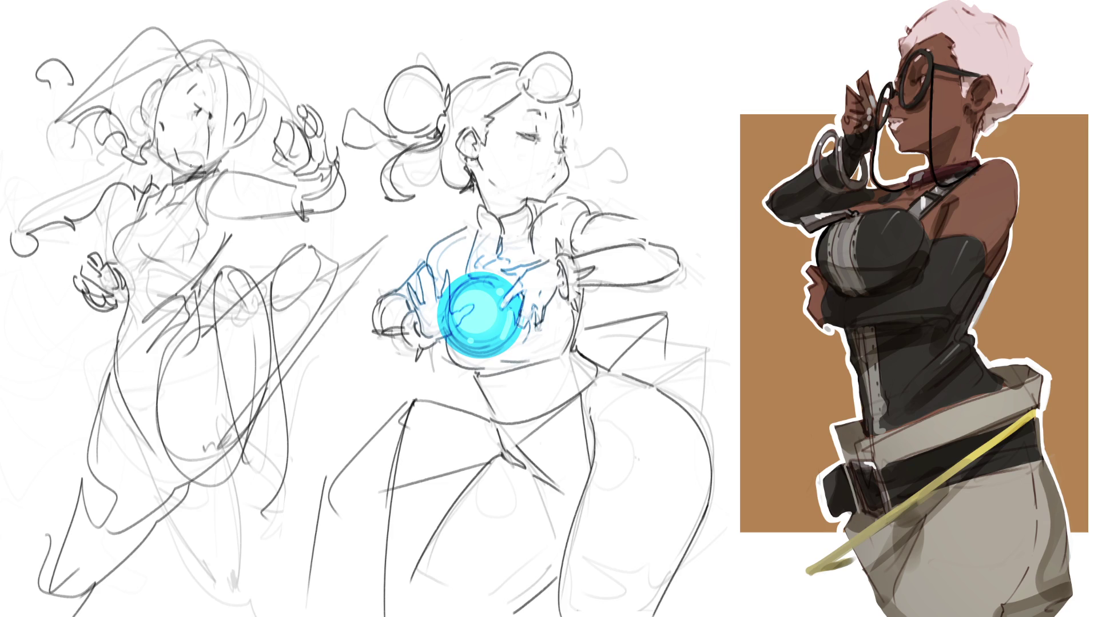
key("ctrl+z")
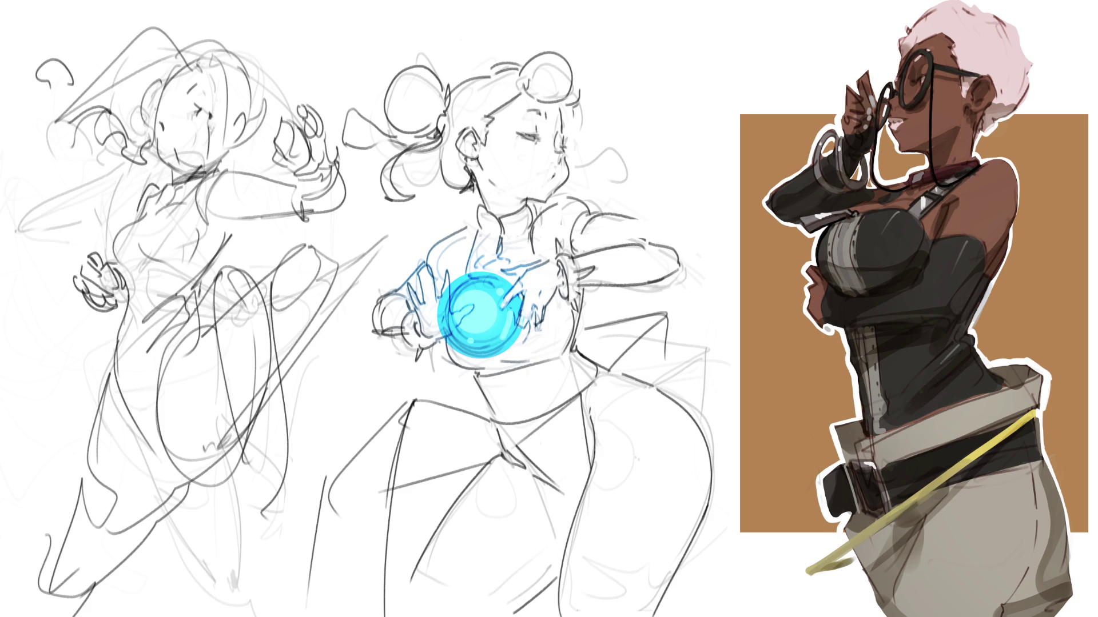
Sketch fresh torso, side and leg contour lines running to the canvas bottom
mouse_move(194, 286)
left_mouse_down()
mouse_move(204, 338)
mouse_move(257, 434)
left_mouse_up()
left_click_drag(163, 435, 260, 590)
mouse_move(254, 358)
left_mouse_down()
mouse_move(274, 581)
mouse_move(303, 589)
left_mouse_up()
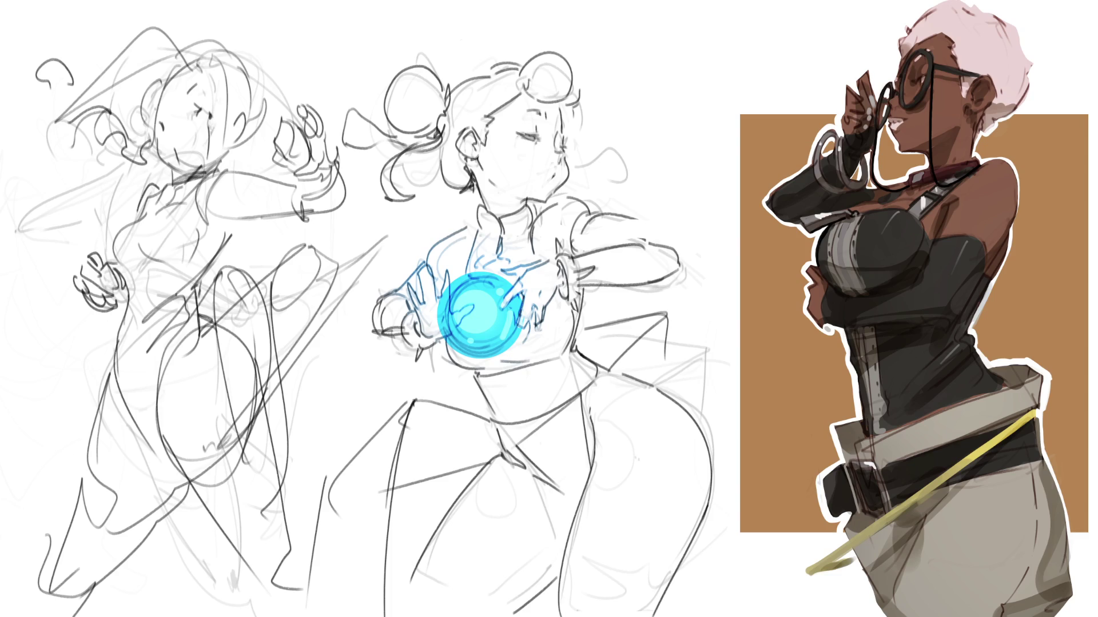
left_click_drag(126, 322, 121, 397)
left_click_drag(114, 359, 123, 414)
mouse_move(148, 450)
left_mouse_down()
mouse_move(112, 403)
mouse_move(80, 543)
left_mouse_up()
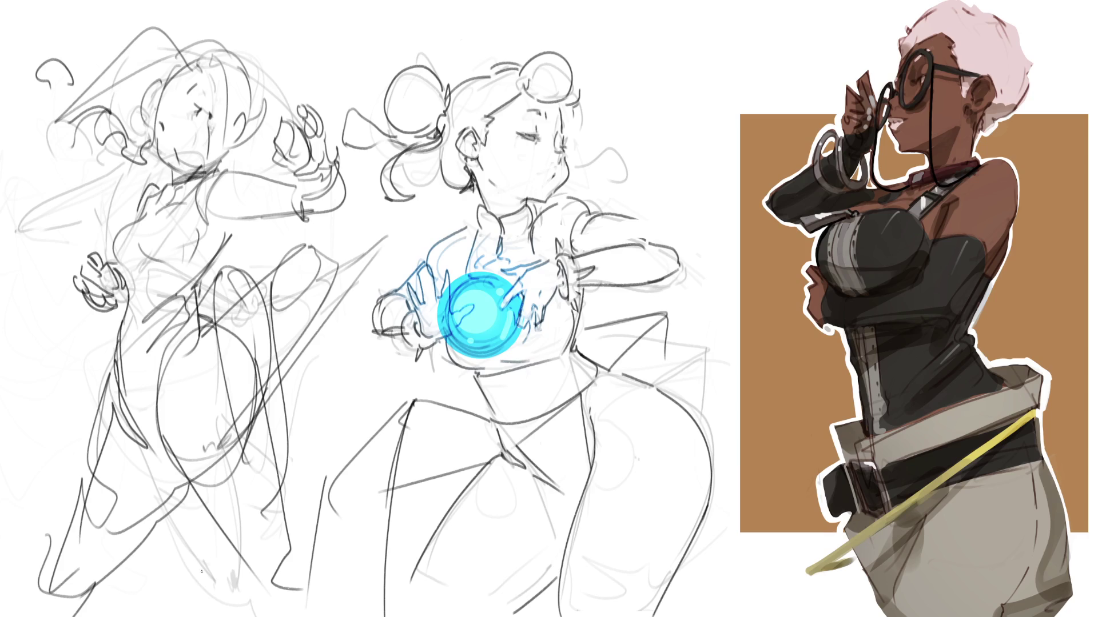
left_click_drag(189, 488, 80, 616)
mouse_move(232, 266)
left_mouse_down()
mouse_move(207, 298)
mouse_move(209, 327)
mouse_move(264, 416)
left_mouse_up()
Erase the waist scribbles and lay a tapered dark stroke down the hip
mouse_move(220, 338)
left_mouse_down()
mouse_move(246, 358)
mouse_move(275, 417)
left_mouse_up()
mouse_move(218, 321)
left_mouse_down()
mouse_move(223, 292)
mouse_move(288, 300)
mouse_move(322, 267)
mouse_move(343, 274)
mouse_move(372, 234)
mouse_move(303, 380)
mouse_move(268, 379)
mouse_move(240, 347)
mouse_move(271, 358)
mouse_move(275, 456)
mouse_move(226, 374)
mouse_move(243, 425)
mouse_move(246, 397)
mouse_move(254, 457)
mouse_move(268, 424)
mouse_move(280, 534)
mouse_move(259, 476)
mouse_move(279, 435)
mouse_move(271, 391)
left_mouse_up()
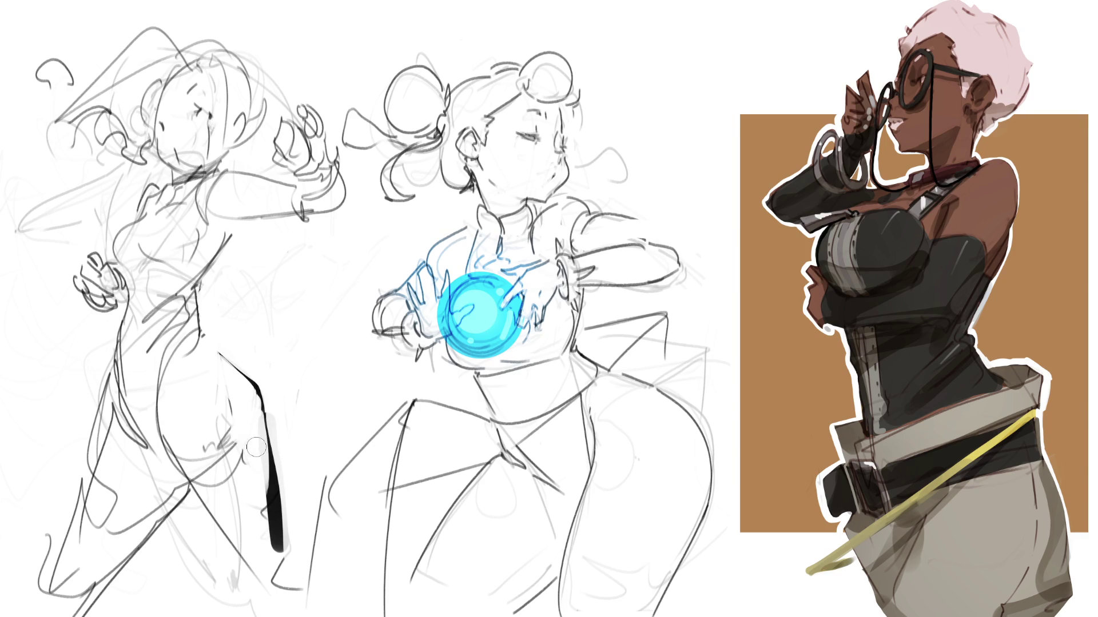
mouse_move(243, 483)
left_mouse_down()
mouse_move(216, 455)
mouse_move(197, 466)
left_mouse_up()
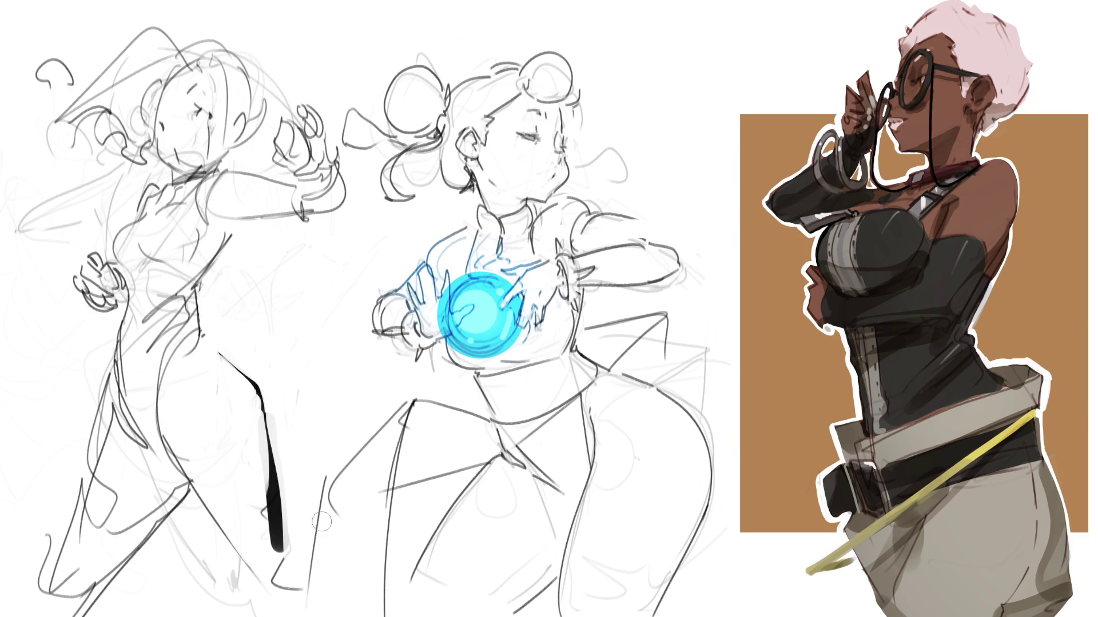
left_click_drag(283, 497, 270, 536)
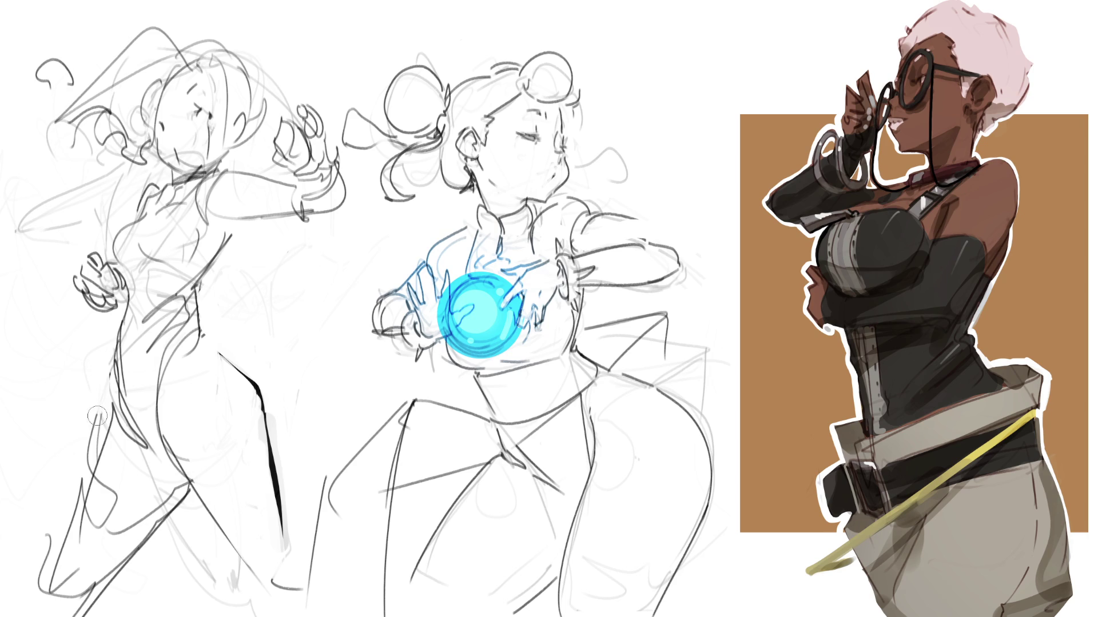
Ink tapered black shadow strokes along the left leg and knee, undoing the foot stroke
left_click_drag(104, 353, 111, 380)
left_click_drag(108, 405, 69, 533)
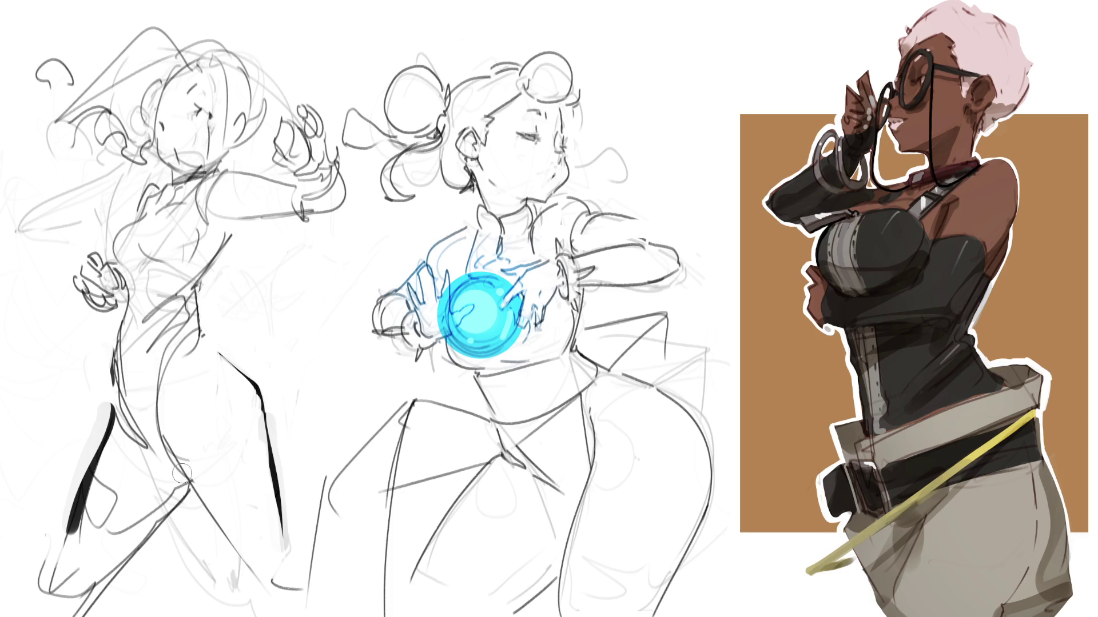
mouse_move(106, 597)
left_mouse_down()
mouse_move(183, 501)
mouse_move(172, 497)
mouse_move(126, 543)
mouse_move(97, 600)
mouse_move(192, 504)
left_mouse_up()
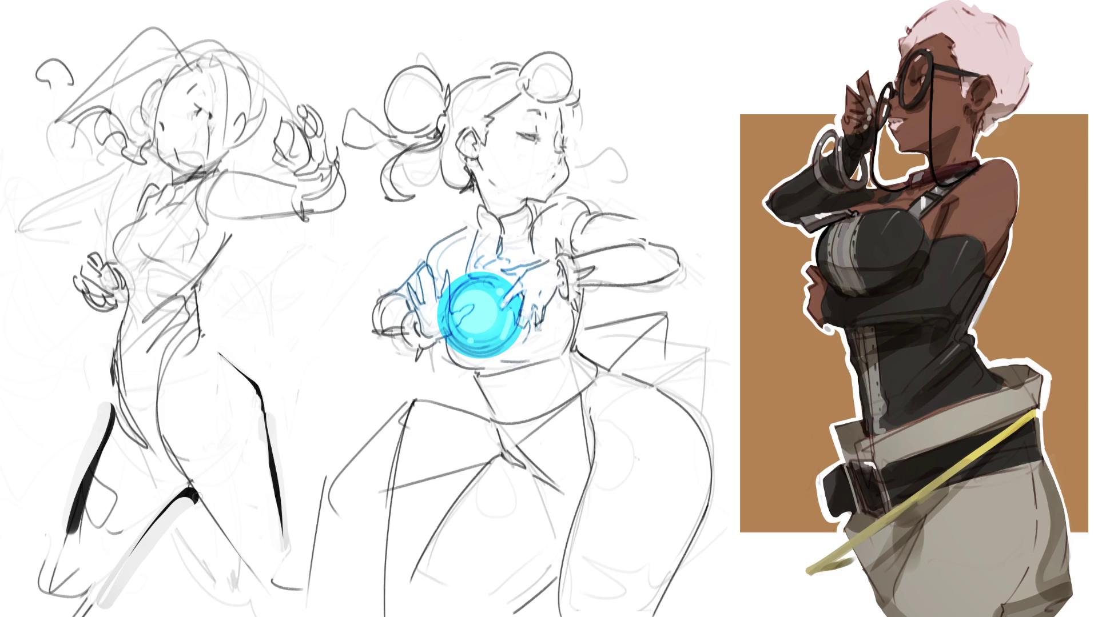
left_click_drag(197, 495, 182, 502)
mouse_move(80, 522)
left_mouse_down()
mouse_move(53, 590)
mouse_move(108, 572)
left_mouse_up()
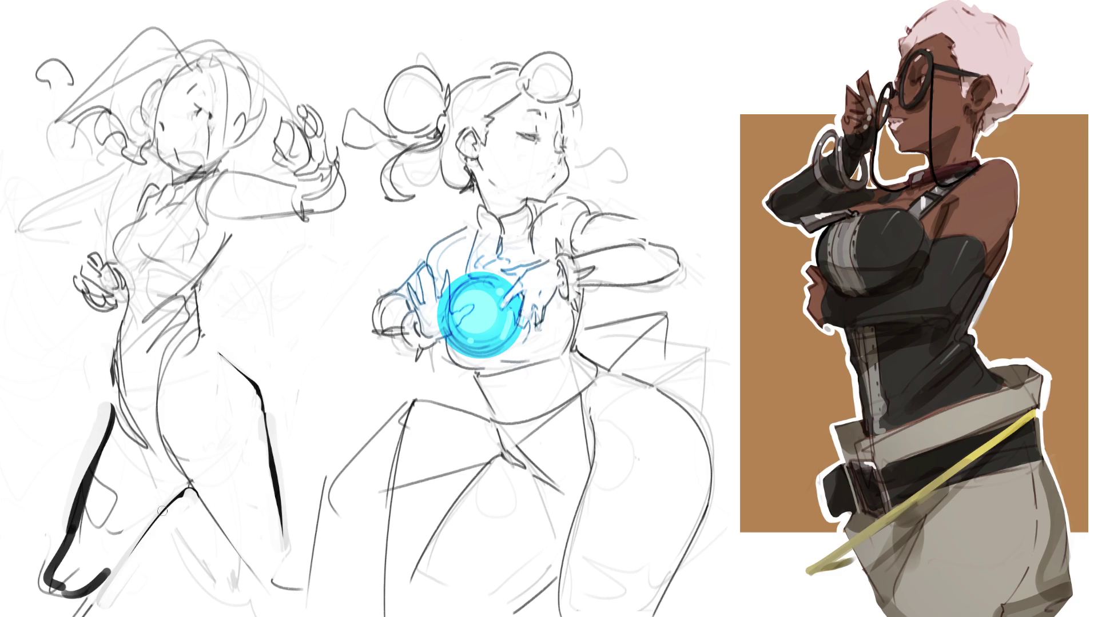
key("ctrl+z")
key("ctrl+z")
left_click_drag(73, 525, 77, 569)
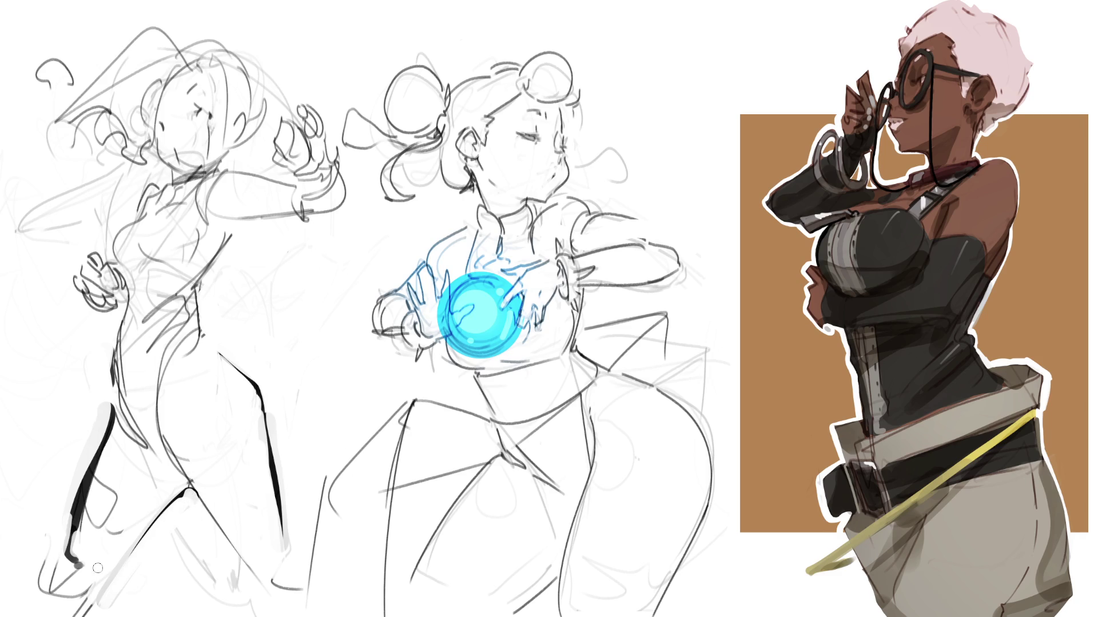
key("ctrl+z")
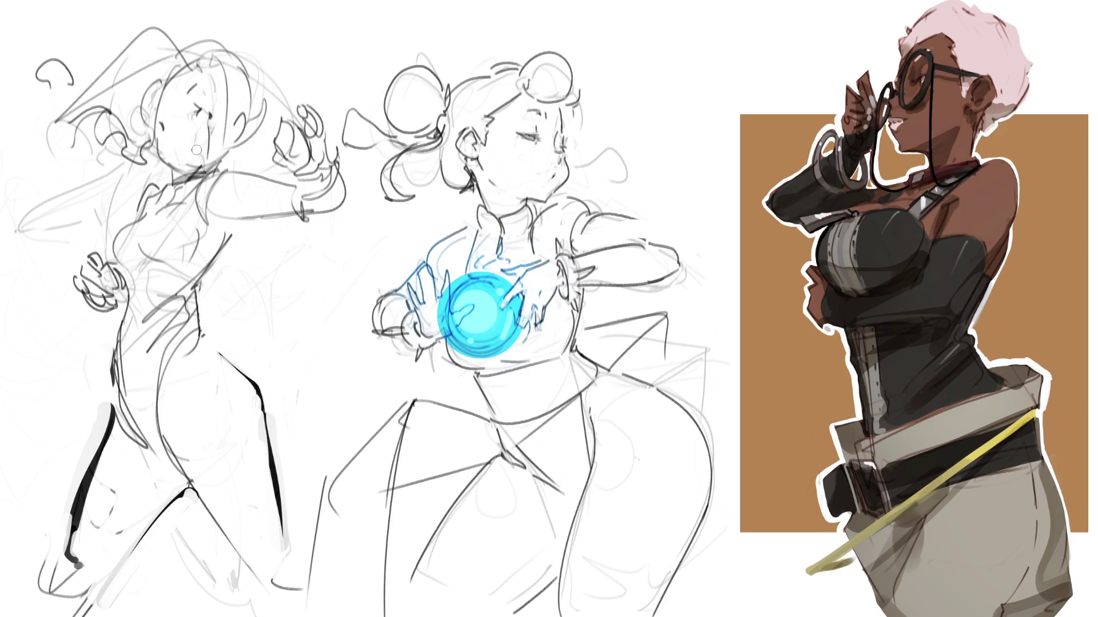
mouse_move(255, 71)
left_mouse_down()
mouse_move(243, 41)
mouse_move(57, 182)
mouse_move(178, 175)
mouse_move(257, 153)
mouse_move(247, 24)
left_mouse_up()
Move the selected head slightly up and to the left, then deselect
key("ctrl+t")
left_click_drag(258, 123, 255, 112)
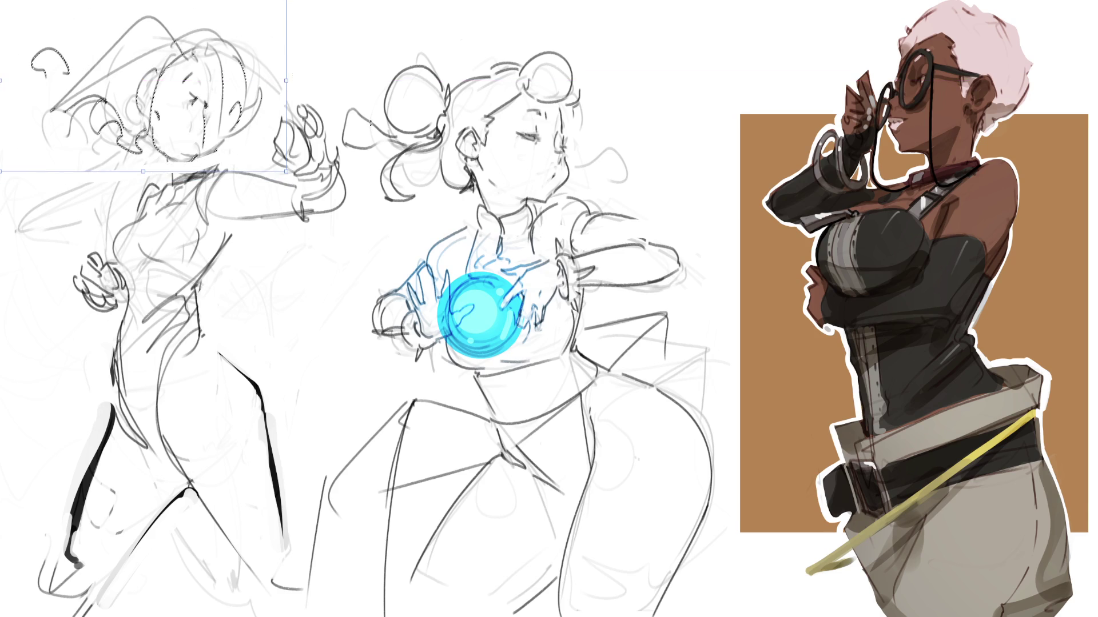
key("Return")
key("ctrl+d")
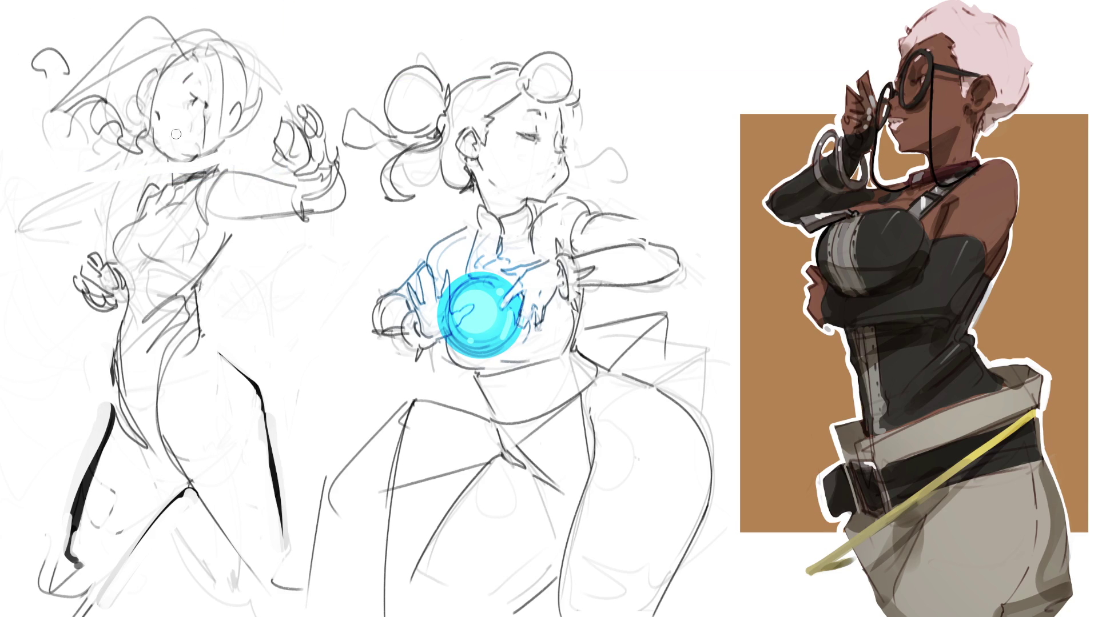
Draw the left figure's nose and fill her neck collar in black
mouse_move(170, 135)
left_mouse_down()
mouse_move(172, 150)
mouse_move(155, 143)
mouse_move(166, 163)
mouse_move(208, 159)
mouse_move(202, 170)
left_mouse_up()
key("ctrl+z")
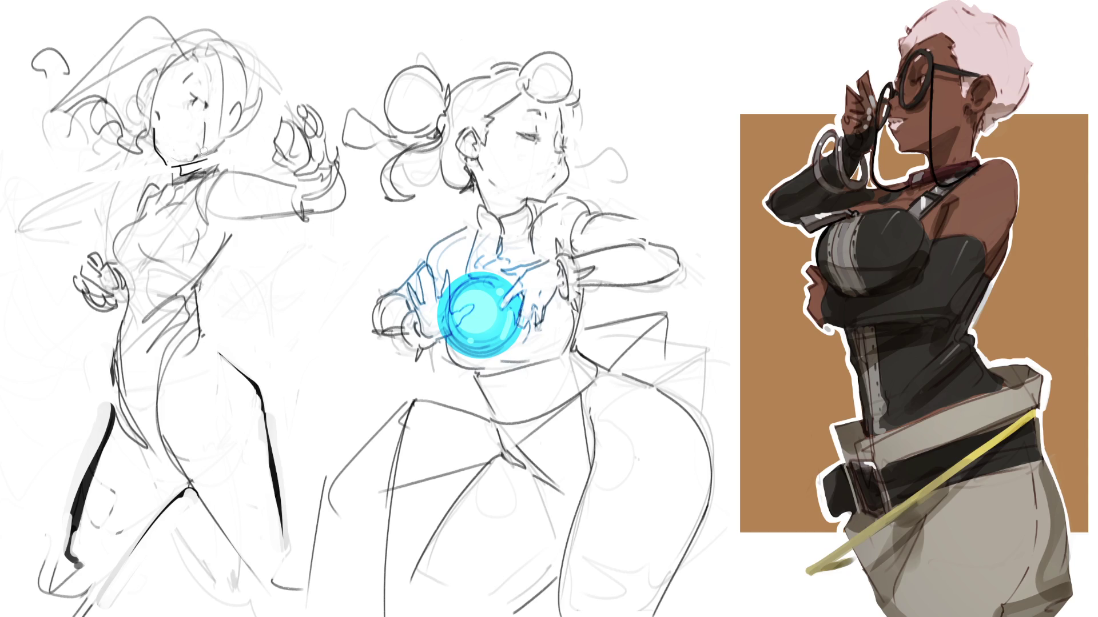
key("ctrl+z")
left_click_drag(178, 171, 233, 144)
Give the left figure an earring dot, an ear outline and a curved jaw line
left_click(232, 130)
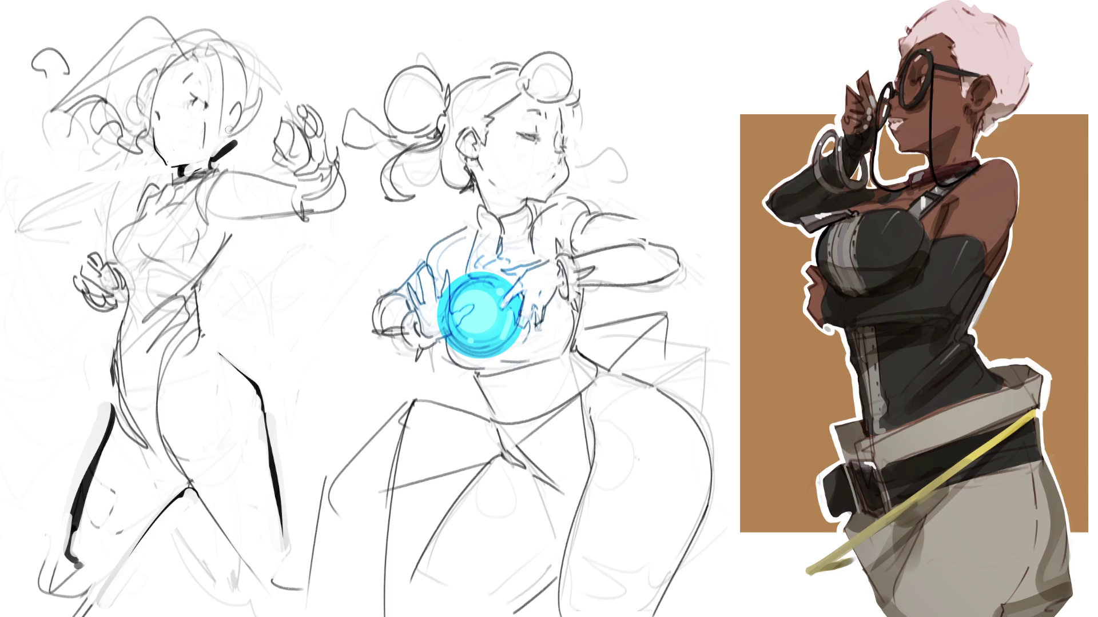
left_click_drag(240, 98, 232, 130)
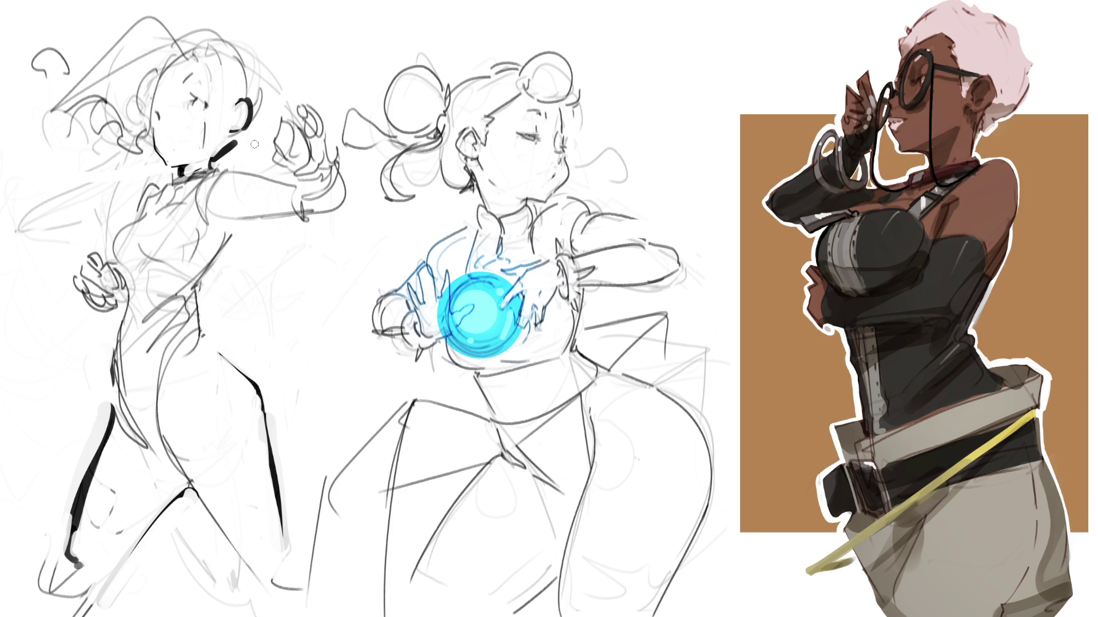
mouse_move(188, 155)
left_mouse_down()
mouse_move(221, 140)
mouse_move(194, 83)
mouse_move(180, 134)
mouse_move(214, 120)
left_mouse_up()
Nudge the selected face a few pixels up-left, then sketch a mouth and undo it
key("ctrl+t")
left_click_drag(204, 113, 202, 111)
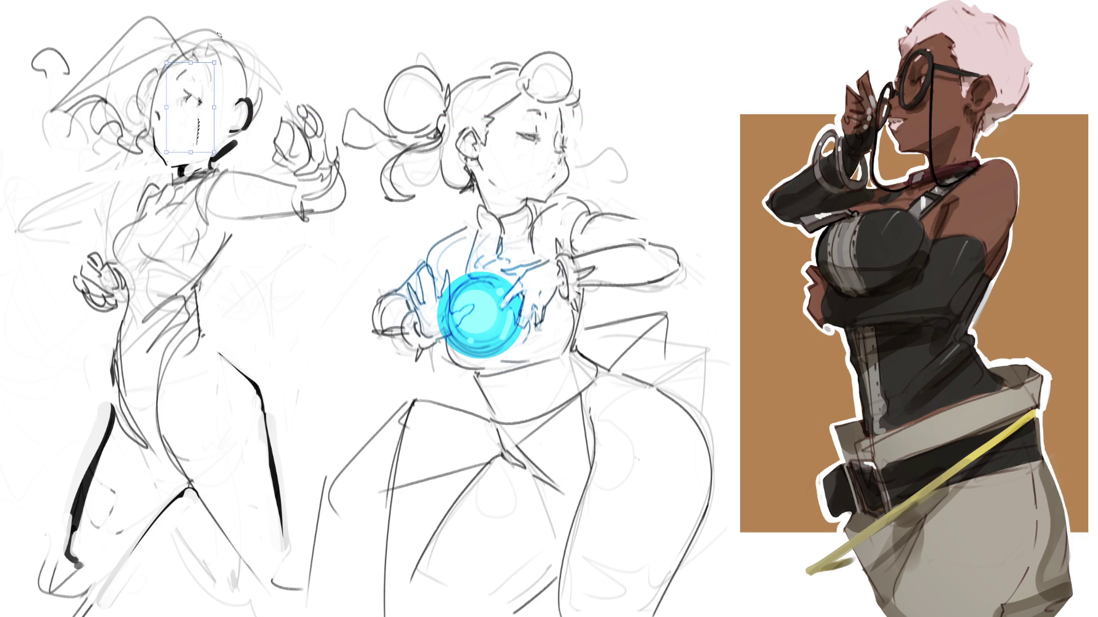
key("Return")
key("ctrl+d")
key("b")
left_click_drag(172, 141, 182, 150)
key("ctrl+z")
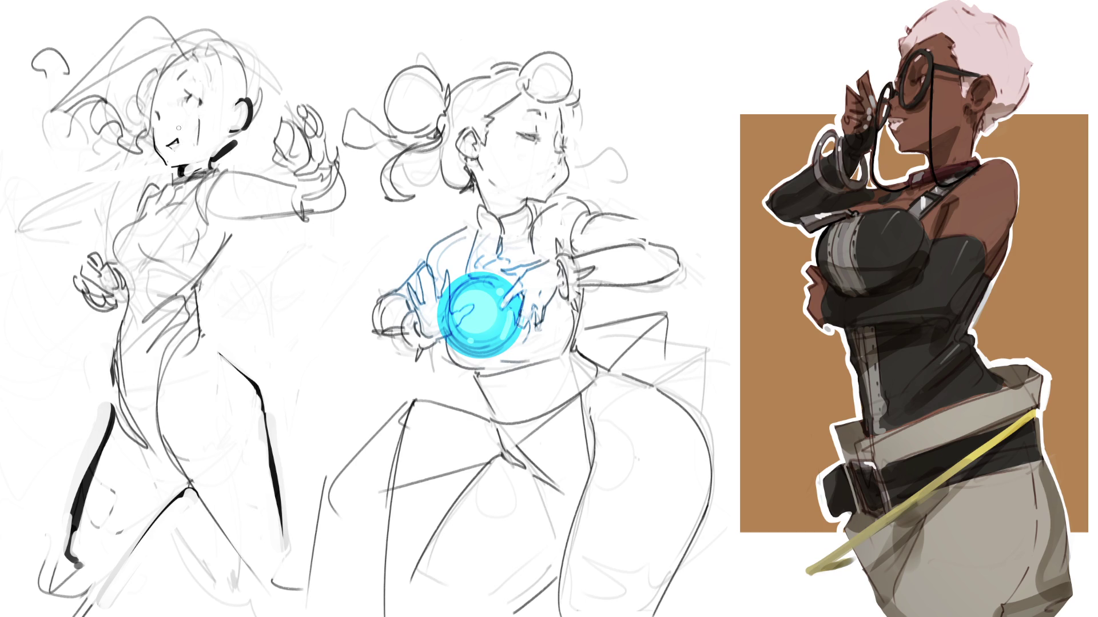
key("ctrl+z")
key("ctrl+z")
key("ctrl+z")
Lighten the faint chest lines and repaint the dark choker thinner, dropping its lower part
left_click_drag(125, 245, 119, 251)
mouse_move(177, 173)
left_mouse_down()
mouse_move(211, 163)
mouse_move(183, 187)
left_mouse_up()
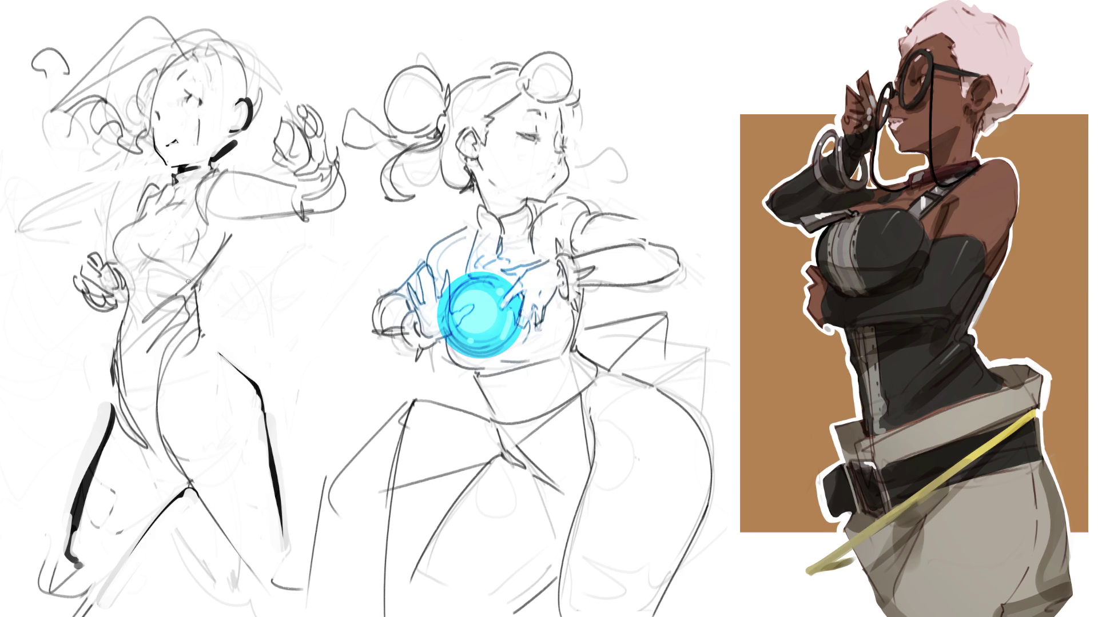
mouse_move(219, 162)
left_mouse_down()
mouse_move(252, 130)
mouse_move(213, 165)
mouse_move(258, 107)
mouse_move(257, 65)
mouse_move(226, 91)
mouse_move(231, 108)
mouse_move(213, 64)
mouse_move(224, 77)
left_mouse_up()
key("ctrl+z")
key("ctrl+z")
key("ctrl+z")
Ink bold strokes along the hair and upper head, then lighten the head, hair and arm lines
mouse_move(196, 36)
left_mouse_down()
mouse_move(213, 49)
mouse_move(231, 35)
mouse_move(261, 66)
mouse_move(261, 104)
left_mouse_up()
left_click_drag(170, 50, 145, 76)
left_click_drag(144, 77, 138, 86)
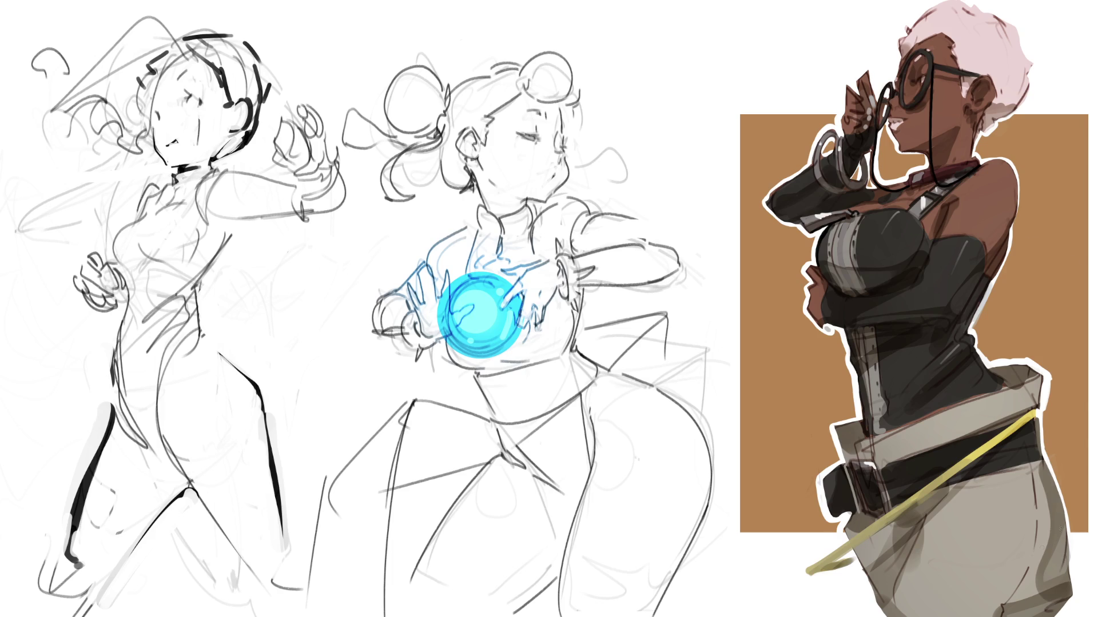
mouse_move(36, 50)
left_mouse_down()
mouse_move(147, 73)
mouse_move(188, 126)
left_mouse_up()
Fade the left figure's head lines with a smaller eraser
key("bracketleft")
key("bracketleft")
left_click_drag(97, 61, 203, 78)
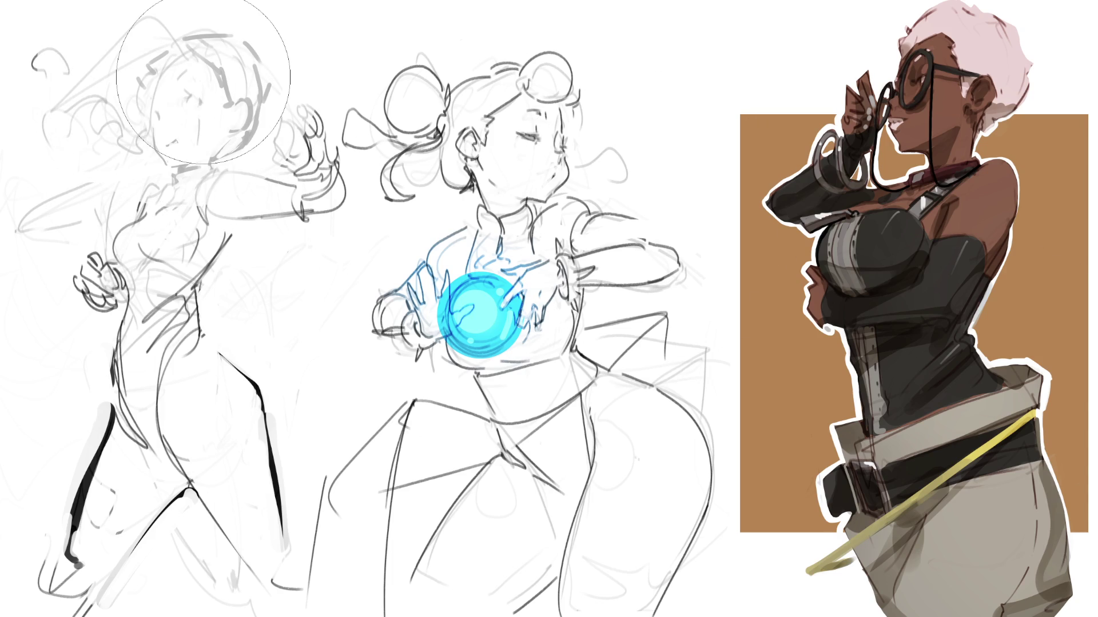
key("bracketleft")
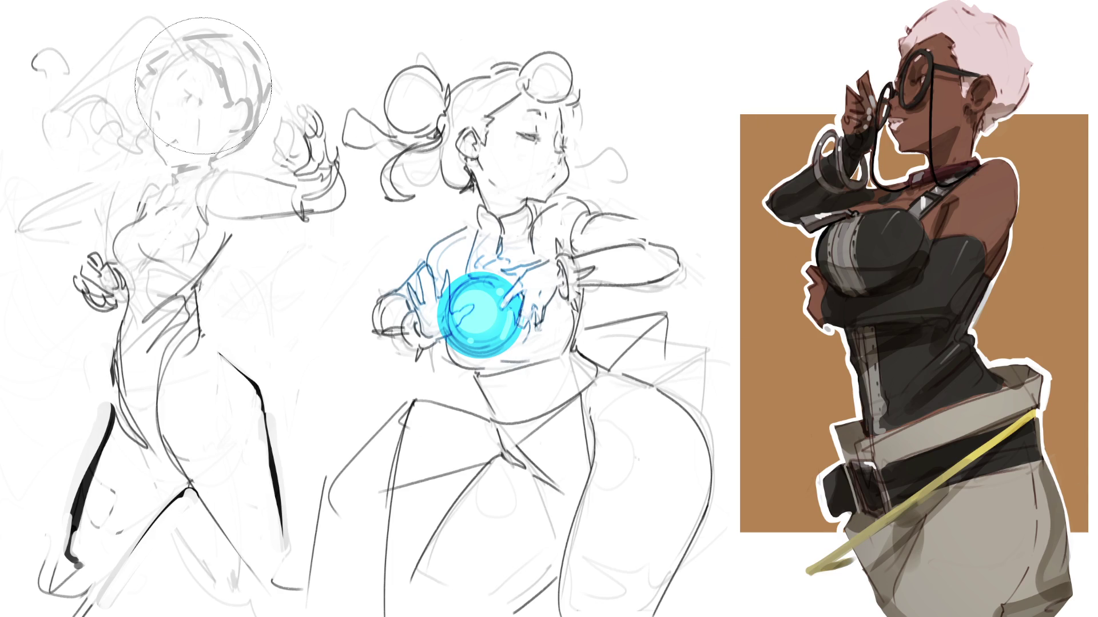
key("ctrl+z")
mouse_move(202, 79)
left_mouse_down()
mouse_move(80, 109)
mouse_move(228, 126)
left_mouse_up()
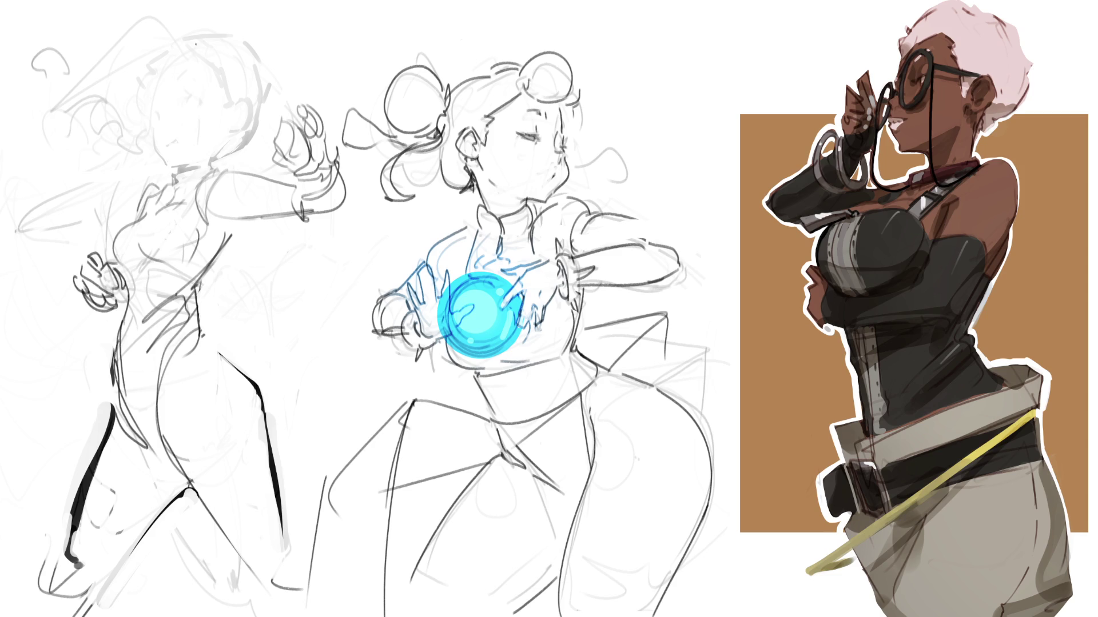
Draw an eyelid, eyebrow, a mark below the eye, and a redrawn cheek-to-jaw contour
left_click_drag(181, 106, 190, 102)
mouse_move(159, 94)
left_mouse_down()
mouse_move(183, 81)
mouse_move(161, 111)
mouse_move(157, 147)
left_mouse_up()
left_click_drag(164, 128, 154, 157)
key("ctrl+z")
left_click(161, 131)
mouse_move(154, 126)
left_mouse_down()
mouse_move(168, 167)
mouse_move(203, 162)
mouse_move(176, 178)
mouse_move(206, 174)
mouse_move(229, 132)
left_mouse_up()
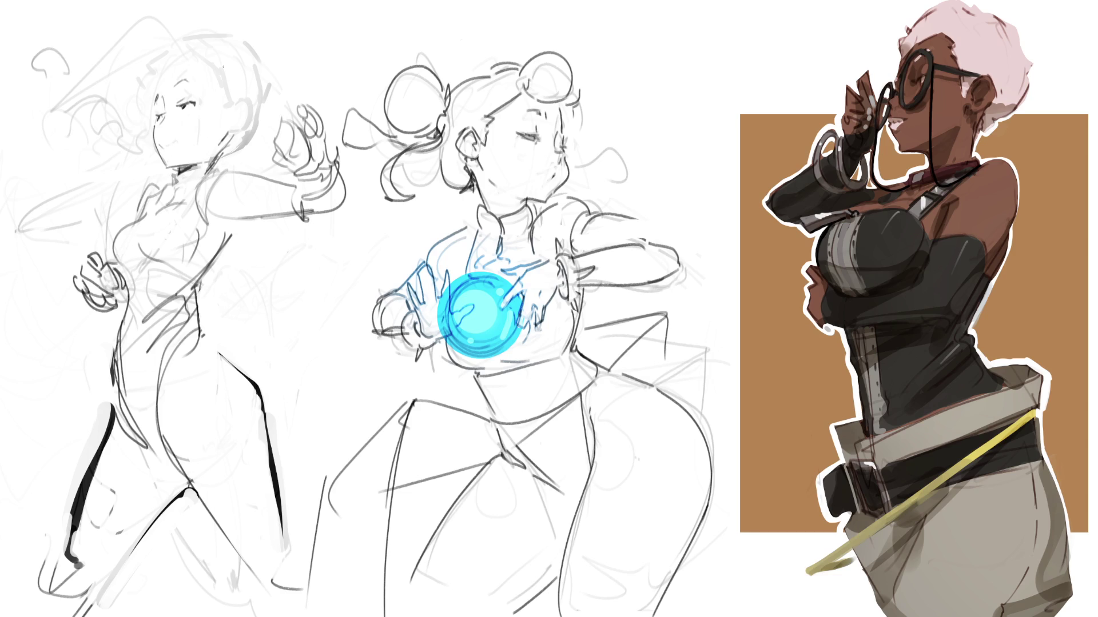
mouse_move(164, 73)
left_mouse_down()
mouse_move(157, 87)
mouse_move(180, 55)
mouse_move(219, 76)
mouse_move(239, 127)
mouse_move(226, 131)
mouse_move(228, 121)
left_mouse_up()
Add short vertical strokes inside the face, discarding a trial lip stroke
left_click_drag(177, 117, 186, 159)
left_click_drag(154, 140, 160, 147)
key("ctrl+z")
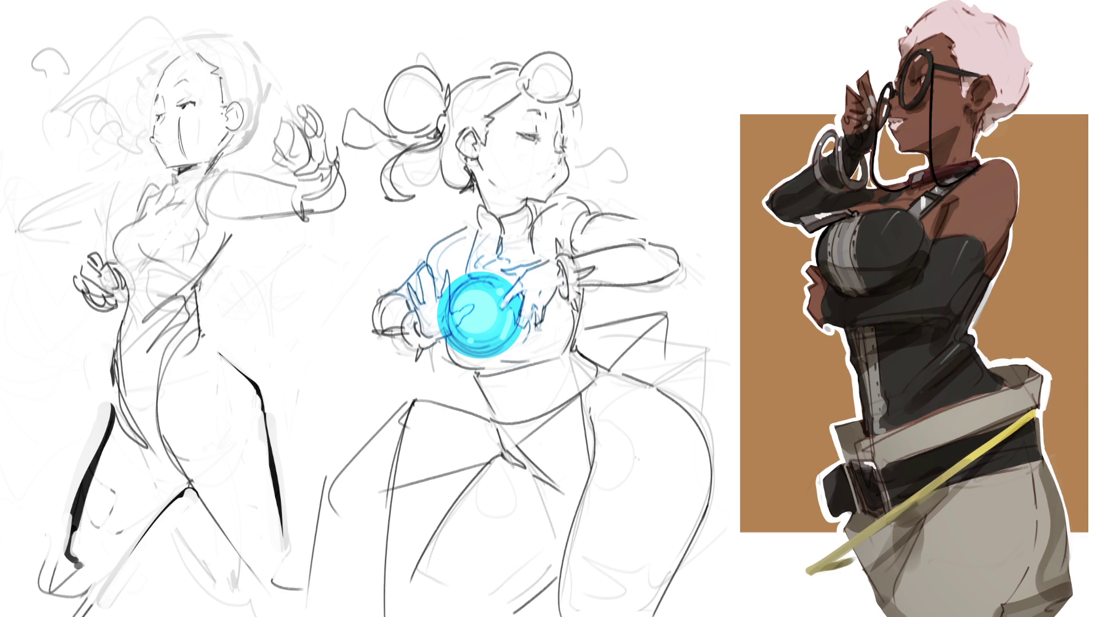
Sketch the top and back of the head with swept-back hair reaching down to the neck
left_click_drag(167, 71, 197, 53)
mouse_move(111, 64)
left_mouse_down()
mouse_move(189, 50)
mouse_move(83, 71)
mouse_move(103, 66)
left_mouse_up()
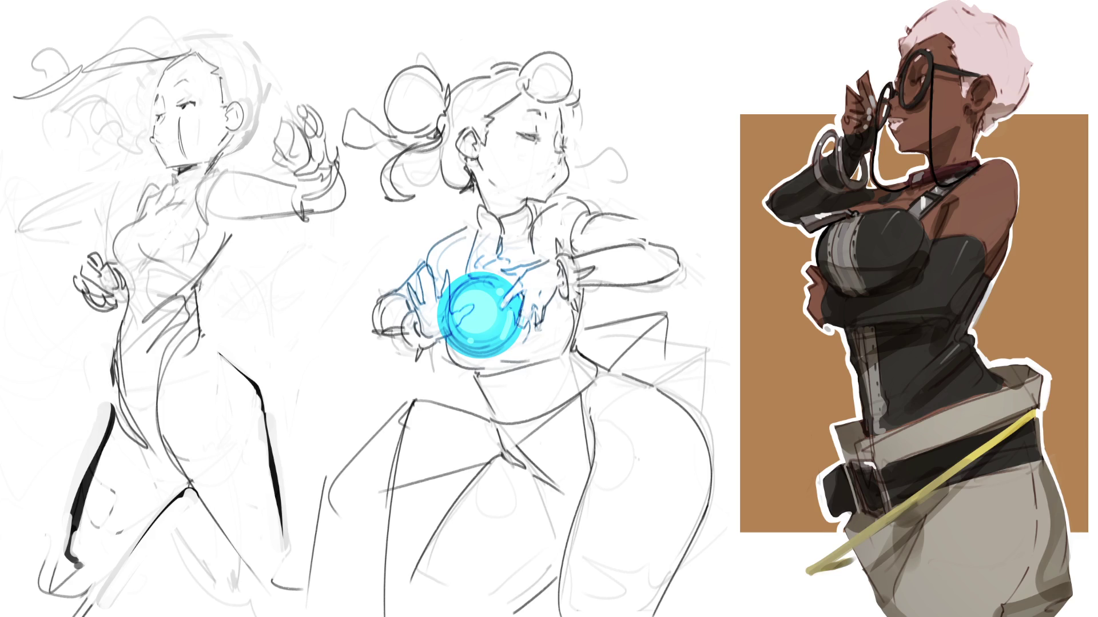
key("ctrl+z")
mouse_move(35, 117)
left_mouse_down()
mouse_move(192, 49)
mouse_move(37, 146)
left_mouse_up()
key("ctrl+z")
key("ctrl+z")
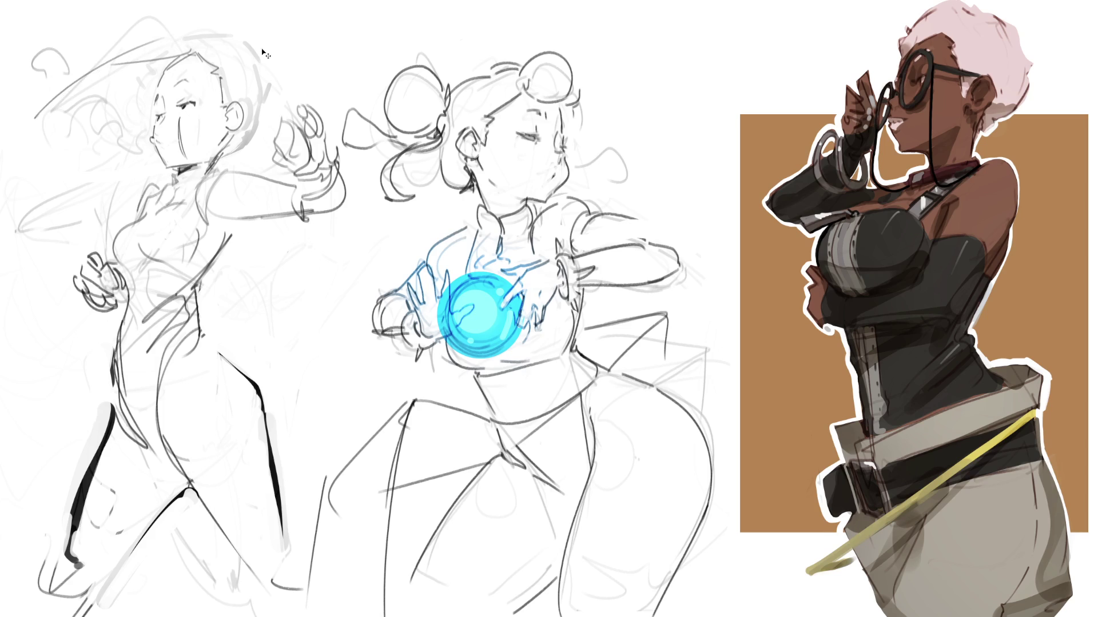
key("ctrl+z")
mouse_move(190, 53)
left_mouse_down()
mouse_move(127, 28)
mouse_move(32, 131)
left_mouse_up()
mouse_move(52, 109)
left_mouse_down()
mouse_move(189, 56)
mouse_move(190, 45)
mouse_move(240, 50)
mouse_move(270, 124)
mouse_move(261, 139)
left_mouse_up()
key("ctrl+z")
key("ctrl+z")
left_click_drag(251, 73, 261, 150)
mouse_move(256, 146)
left_mouse_down()
mouse_move(226, 159)
mouse_move(247, 152)
left_mouse_up()
mouse_move(260, 89)
left_mouse_down()
mouse_move(266, 137)
mouse_move(218, 165)
mouse_move(77, 175)
left_mouse_up()
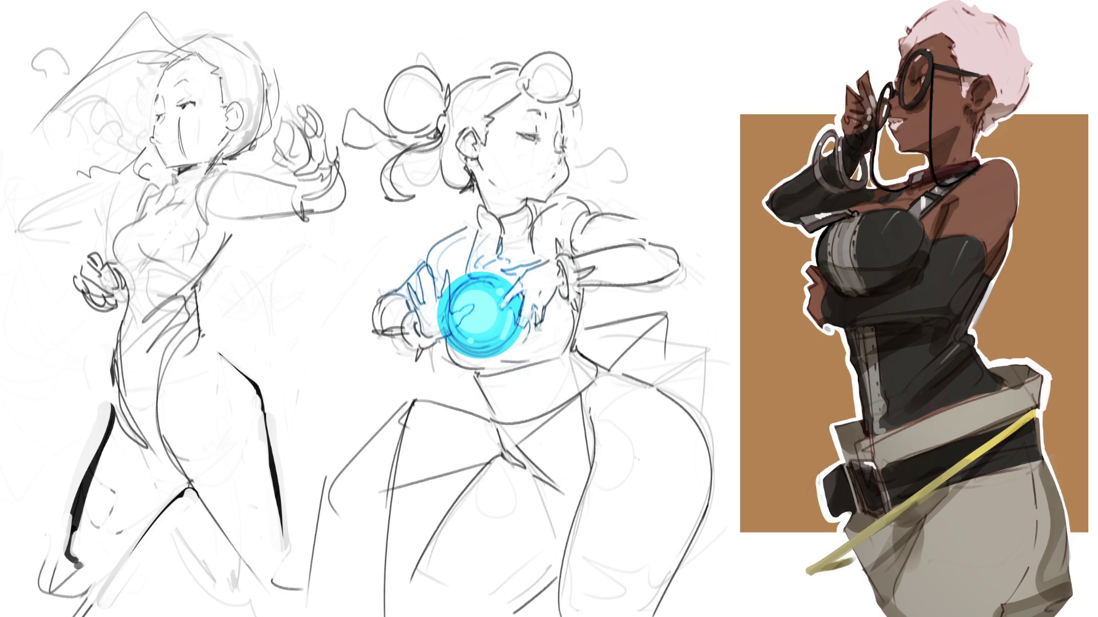
Lasso the head and scale it down slightly
mouse_move(249, 26)
left_mouse_down()
mouse_move(28, 144)
mouse_move(145, 187)
mouse_move(262, 158)
mouse_move(290, 45)
left_mouse_up()
key("ctrl+t")
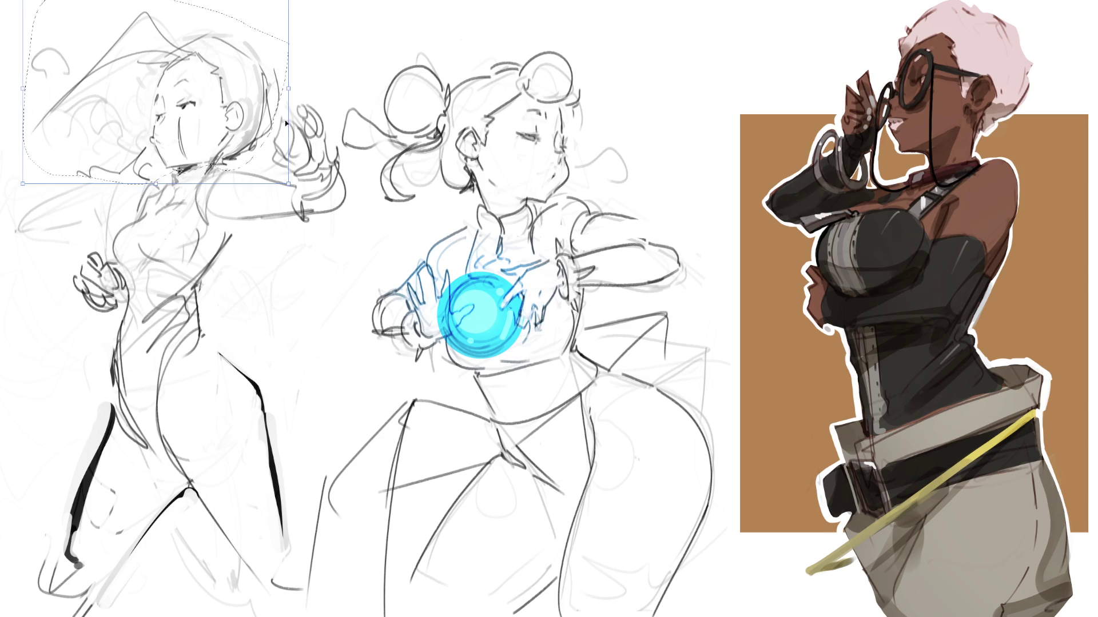
mouse_move(284, 123)
left_mouse_down()
mouse_move(270, 85)
mouse_move(258, 106)
left_mouse_up()
key("Return")
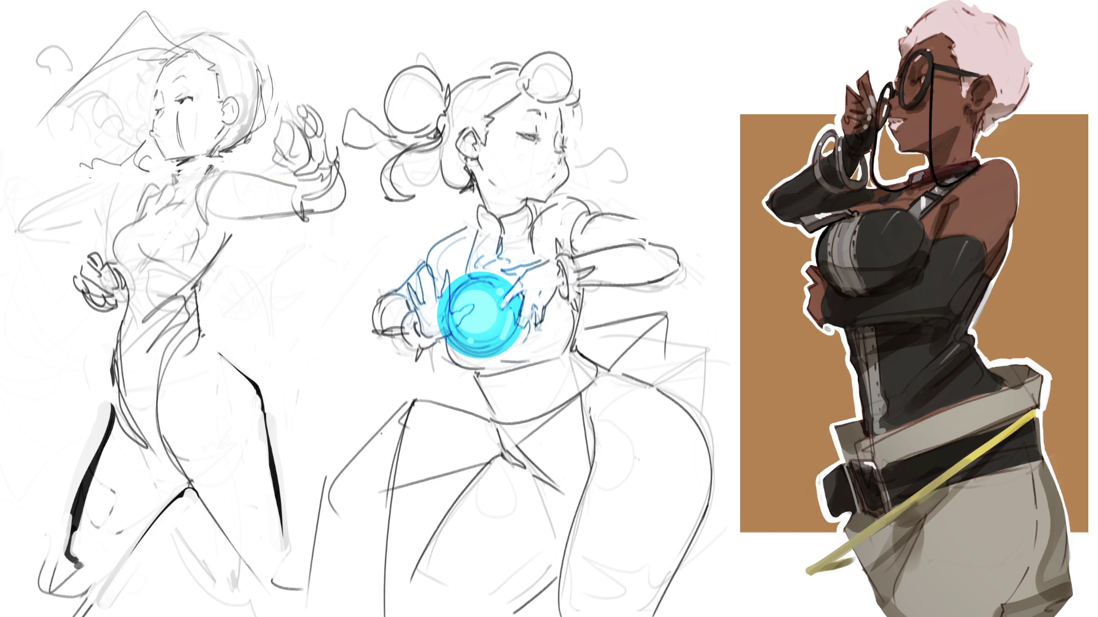
Fade the old torso and leg lines, then draw the jaw-neck line and a stroke by the ear
mouse_move(286, 189)
left_mouse_down()
mouse_move(225, 452)
mouse_move(226, 306)
left_mouse_up()
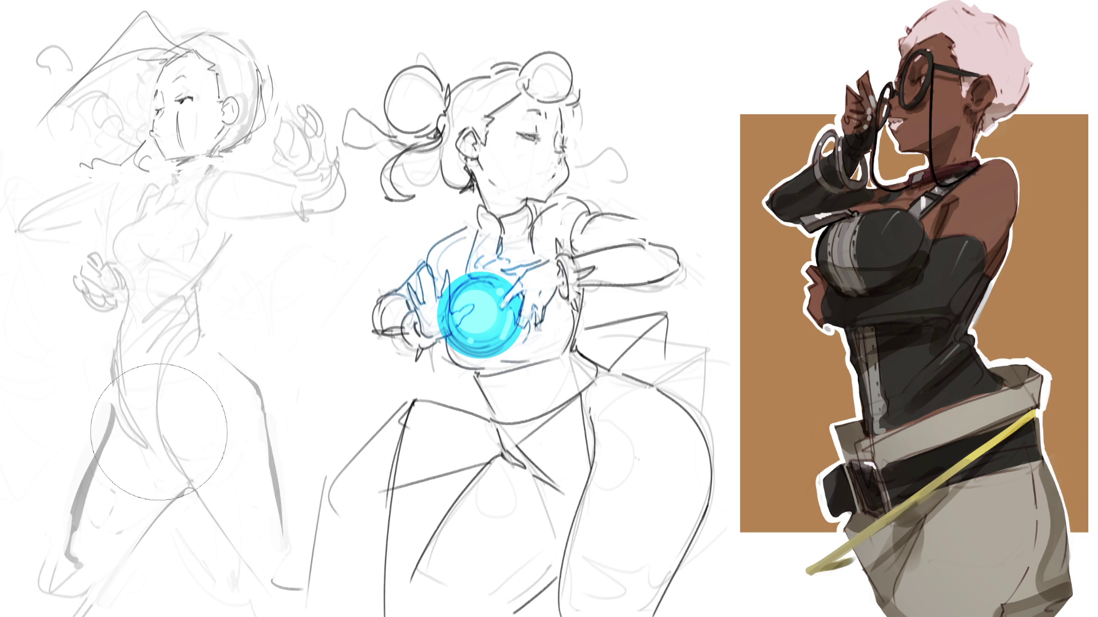
key("b")
mouse_move(168, 157)
left_mouse_down()
mouse_move(180, 160)
mouse_move(178, 173)
mouse_move(189, 161)
left_mouse_up()
mouse_move(222, 122)
left_mouse_down()
mouse_move(217, 137)
mouse_move(237, 105)
mouse_move(241, 119)
left_mouse_up()
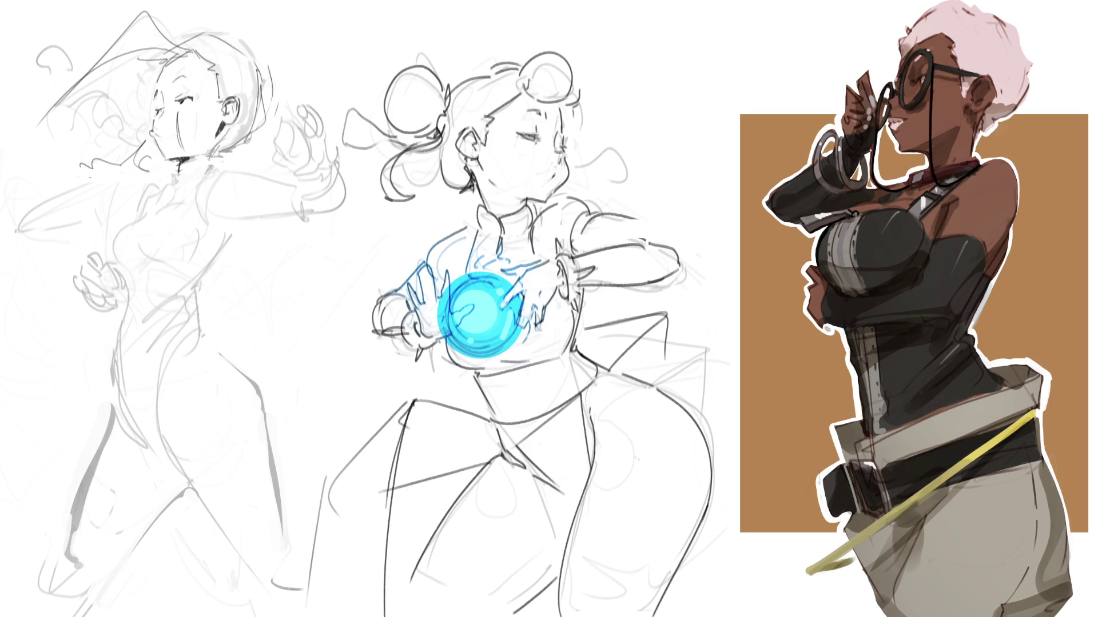
Draw a thick collar around the neck and a chest line below it
left_click_drag(173, 167, 174, 178)
mouse_move(173, 170)
left_mouse_down()
mouse_move(191, 165)
mouse_move(186, 181)
left_mouse_up()
mouse_move(197, 168)
left_mouse_down()
mouse_move(211, 161)
mouse_move(207, 179)
mouse_move(220, 158)
left_mouse_up()
left_click_drag(212, 165, 213, 173)
left_click_drag(172, 186, 211, 173)
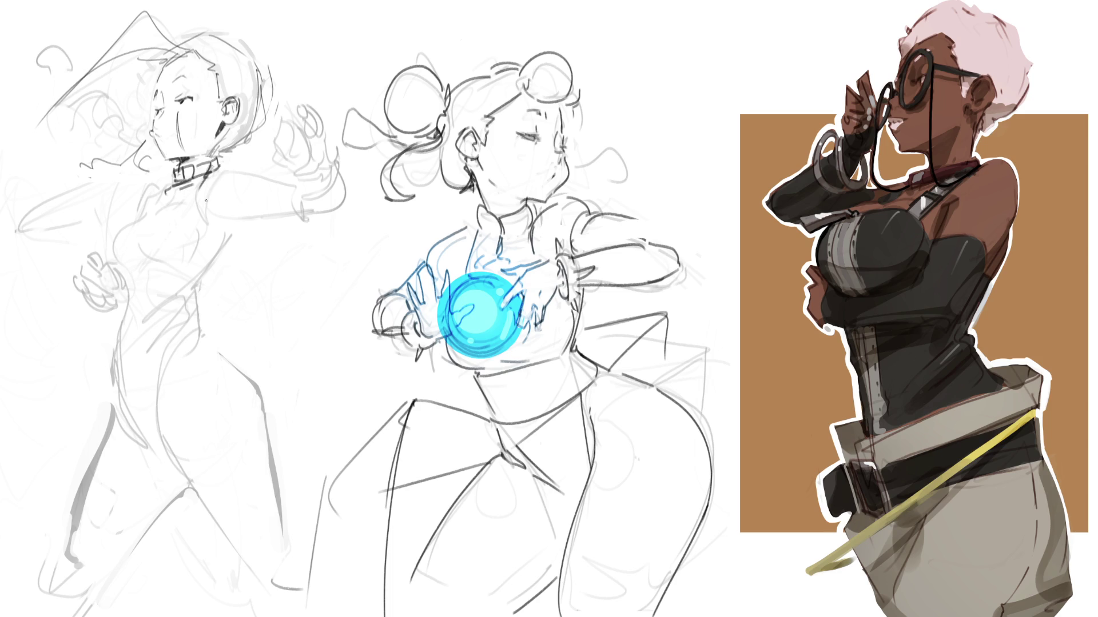
mouse_move(159, 197)
left_mouse_down()
mouse_move(154, 220)
mouse_move(169, 212)
mouse_move(147, 223)
mouse_move(124, 262)
mouse_move(195, 250)
left_mouse_up()
Draw the shoulder-arm contour and the waist contour down the figure's side
mouse_move(198, 177)
left_mouse_down()
mouse_move(212, 224)
mouse_move(235, 225)
mouse_move(224, 258)
mouse_move(185, 296)
left_mouse_up()
mouse_move(236, 258)
left_mouse_down()
mouse_move(189, 299)
mouse_move(203, 335)
mouse_move(158, 391)
left_mouse_up()
key("ctrl+z")
key("ctrl+z")
left_click_drag(121, 258, 129, 284)
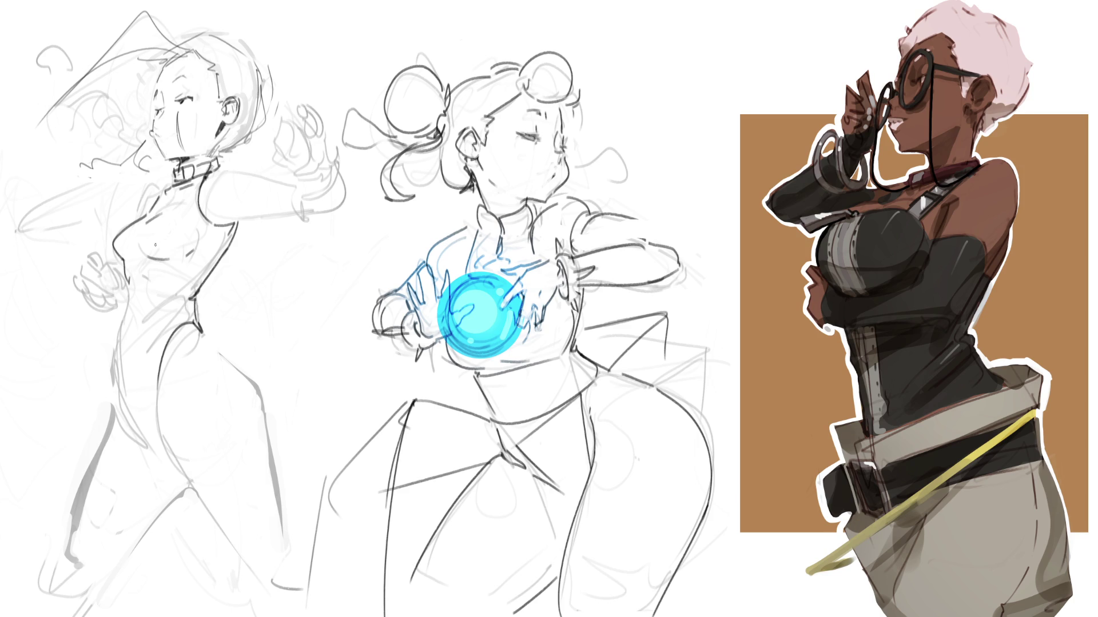
Redraw the waist-hip body contour and a longer navel line leading into the leg
mouse_move(128, 279)
left_mouse_down()
mouse_move(118, 370)
mouse_move(150, 439)
left_mouse_up()
key("ctrl+z")
left_click_drag(118, 380, 175, 477)
key("ctrl+z")
mouse_move(118, 380)
left_mouse_down()
mouse_move(143, 441)
mouse_move(165, 461)
left_mouse_up()
left_click_drag(186, 426, 189, 481)
key("ctrl+z")
left_click_drag(183, 391, 183, 441)
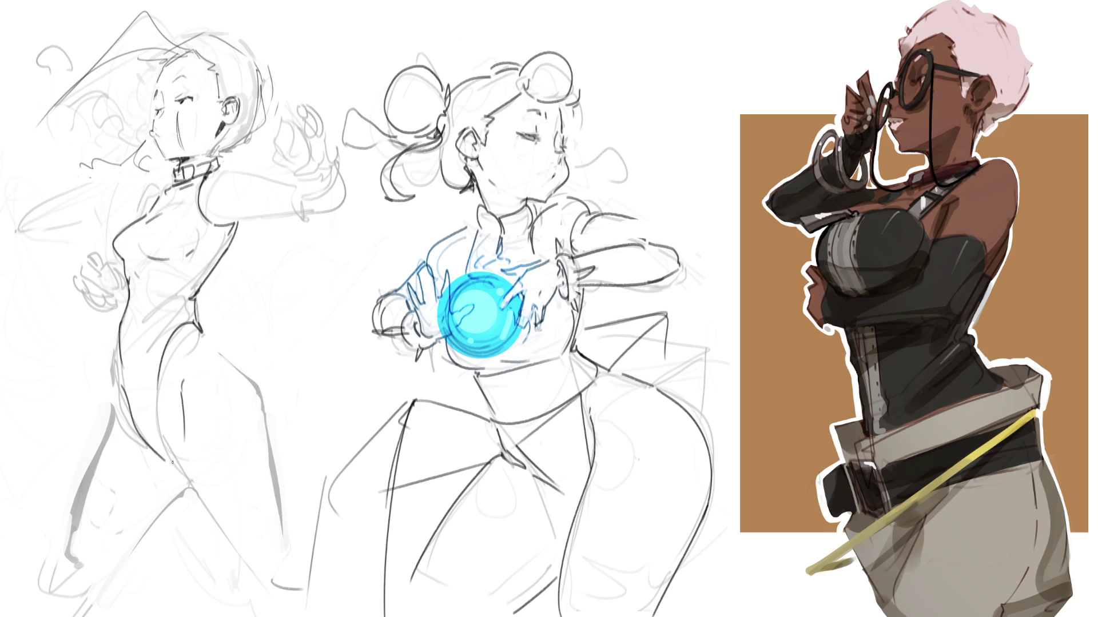
mouse_move(181, 389)
left_mouse_down()
mouse_move(184, 458)
mouse_move(246, 567)
left_mouse_up()
Redraw the outer thigh contour through several attempts, keeping a longer curved version
mouse_move(203, 331)
left_mouse_down()
mouse_move(273, 405)
mouse_move(291, 483)
left_mouse_up()
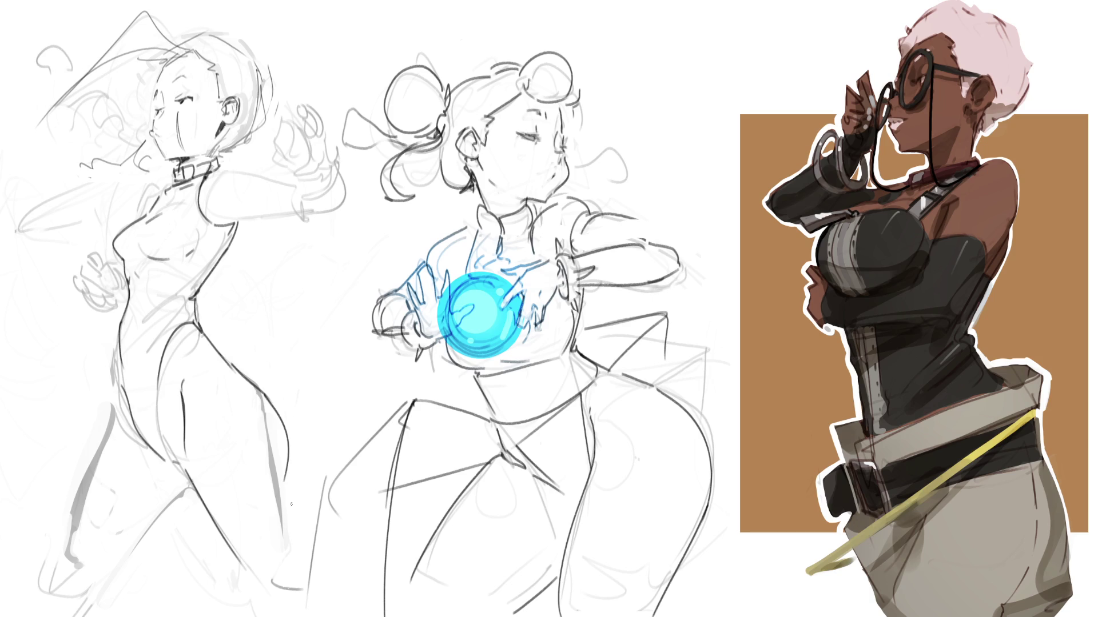
key("ctrl+z")
left_click_drag(254, 386, 281, 491)
key("ctrl+z")
left_click_drag(255, 388, 276, 505)
key("ctrl+z")
mouse_move(250, 373)
left_mouse_down()
mouse_move(283, 437)
mouse_move(286, 494)
mouse_move(275, 475)
mouse_move(272, 512)
left_mouse_up()
key("ctrl+z")
key("ctrl+z")
left_click_drag(262, 403, 280, 548)
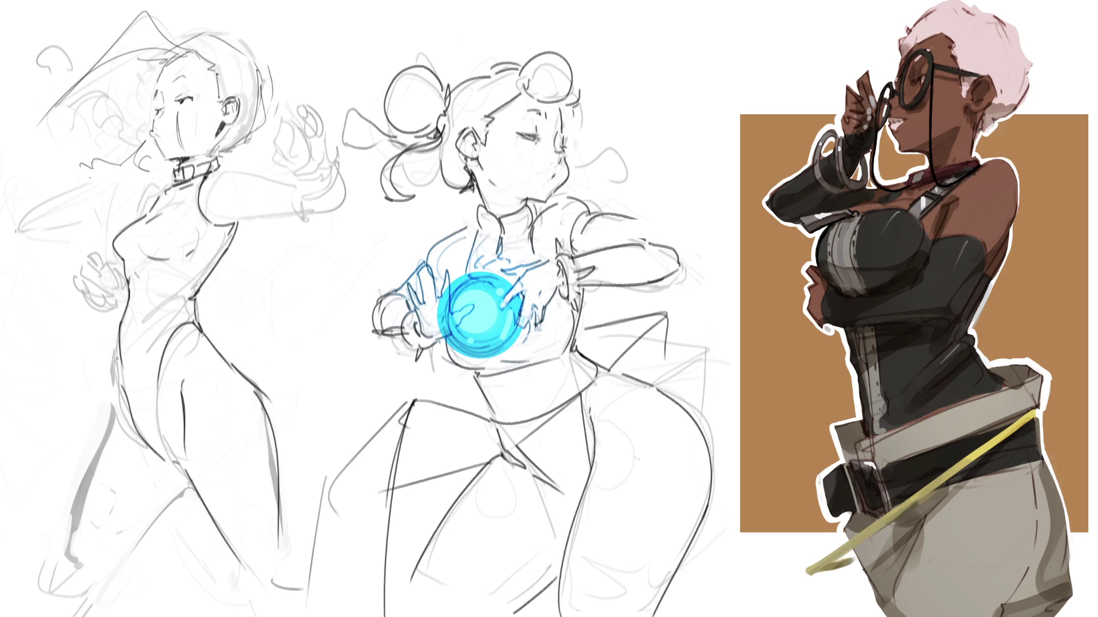
Try inner thigh strokes in short segments, undoing them
left_click_drag(116, 394, 142, 456)
key("ctrl+z")
left_click_drag(121, 417, 143, 446)
mouse_move(119, 399)
left_mouse_down()
mouse_move(137, 443)
mouse_move(73, 556)
mouse_move(193, 489)
left_mouse_up()
key("ctrl+z")
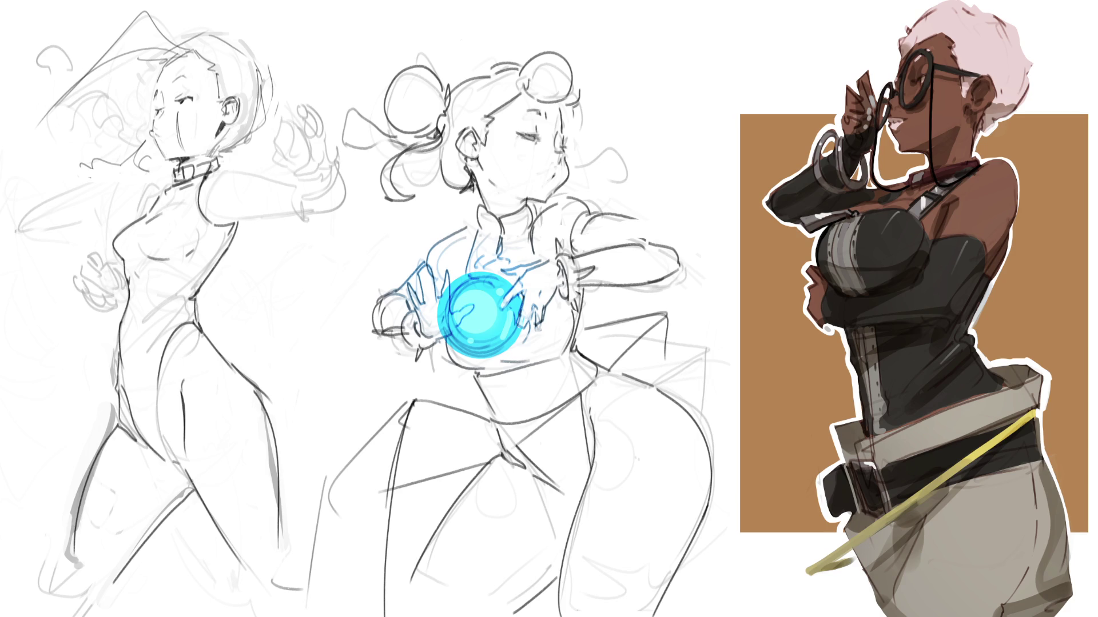
Draw two long crossing diagonal guide lines over the figure, then undo them
left_click_drag(275, 38, 133, 566)
left_click_drag(29, 24, 325, 570)
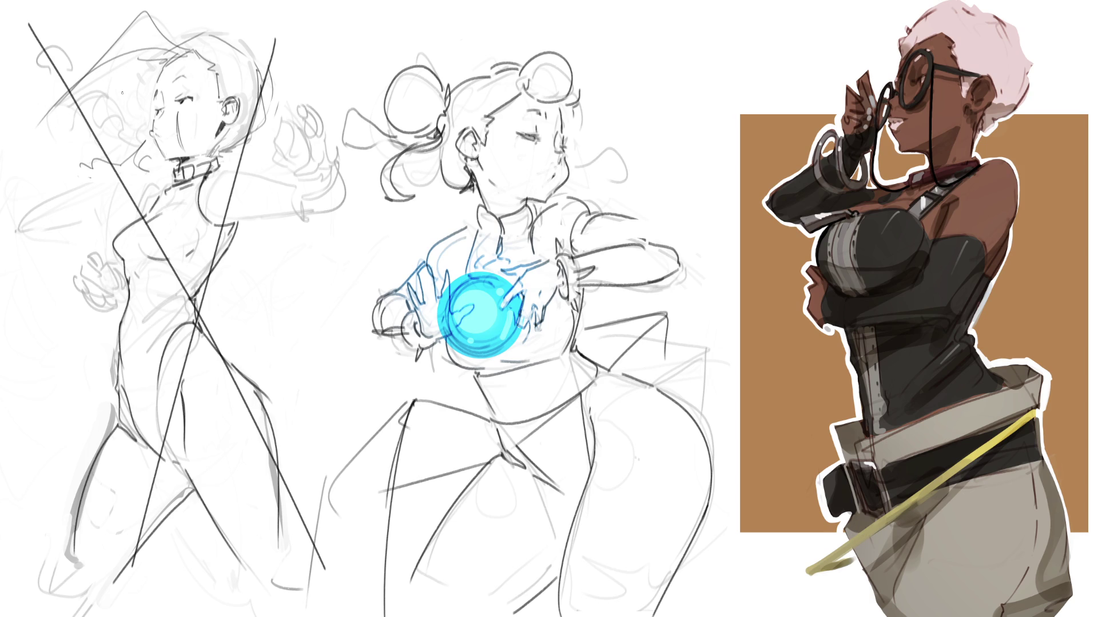
key("ctrl+z")
key("ctrl+z")
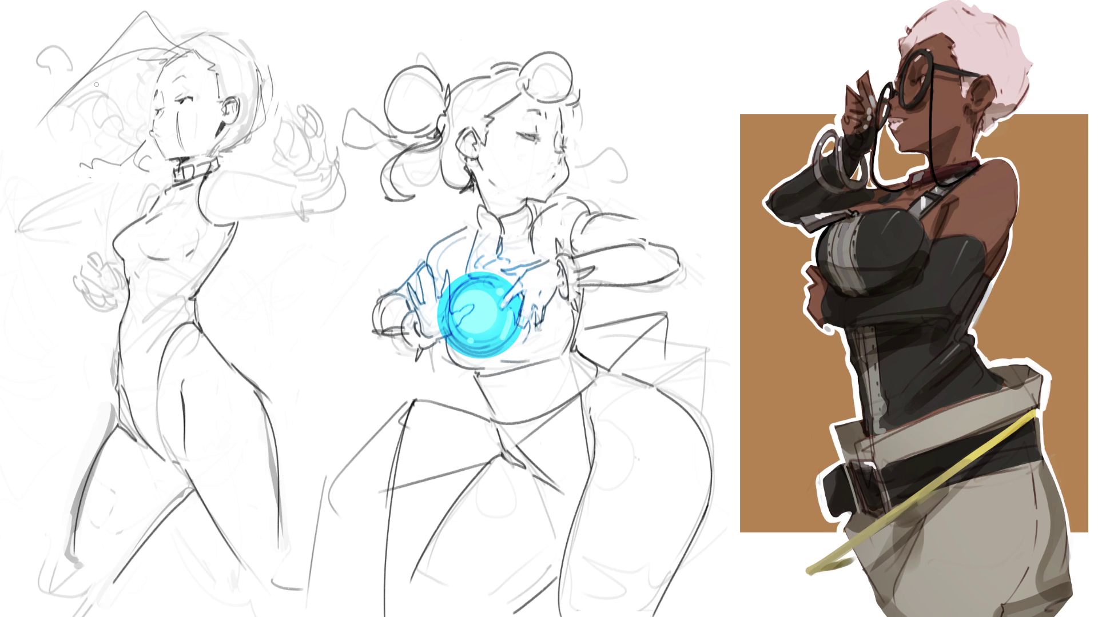
Paint light and darker grey tones along the left figure's legs, softening the dark strokes
mouse_move(194, 466)
left_mouse_down()
mouse_move(191, 413)
mouse_move(261, 435)
mouse_move(242, 589)
mouse_move(240, 457)
mouse_move(195, 454)
left_mouse_up()
left_click_drag(186, 379, 181, 399)
left_click_drag(181, 399, 122, 539)
left_click_drag(140, 586, 228, 491)
left_click_drag(222, 337, 228, 489)
mouse_move(207, 387)
left_mouse_down()
mouse_move(140, 534)
mouse_move(196, 376)
mouse_move(188, 446)
mouse_move(223, 486)
left_mouse_up()
mouse_move(223, 326)
left_mouse_down()
mouse_move(257, 366)
mouse_move(255, 504)
mouse_move(212, 535)
mouse_move(199, 466)
mouse_move(150, 567)
mouse_move(117, 475)
mouse_move(123, 434)
mouse_move(89, 579)
left_mouse_up()
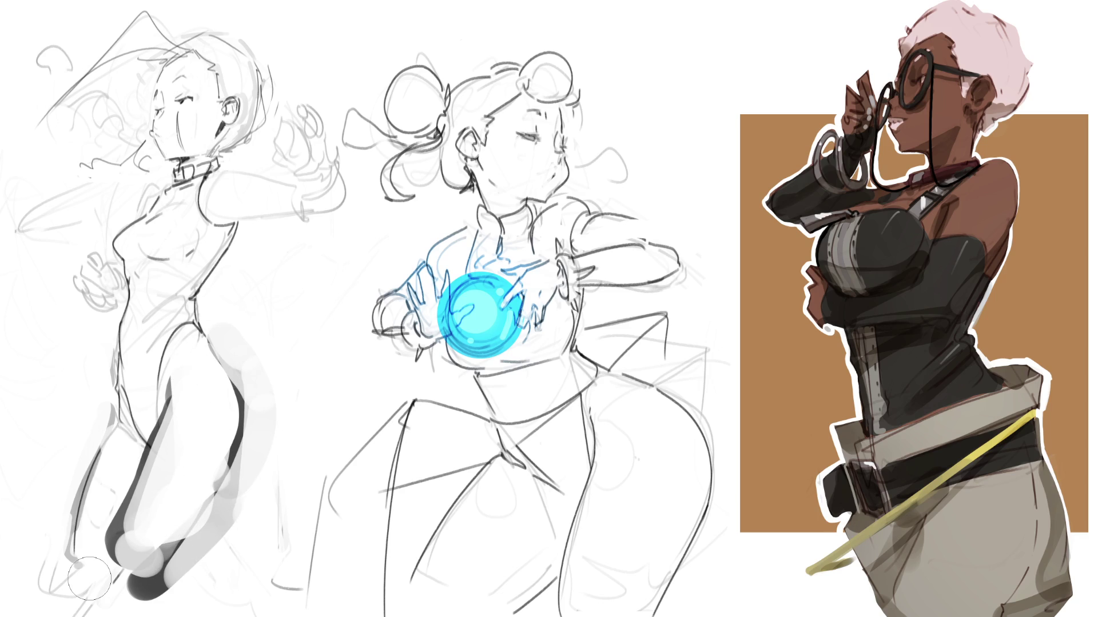
mouse_move(90, 578)
left_mouse_down()
mouse_move(133, 600)
mouse_move(143, 525)
mouse_move(97, 549)
mouse_move(159, 524)
left_mouse_up()
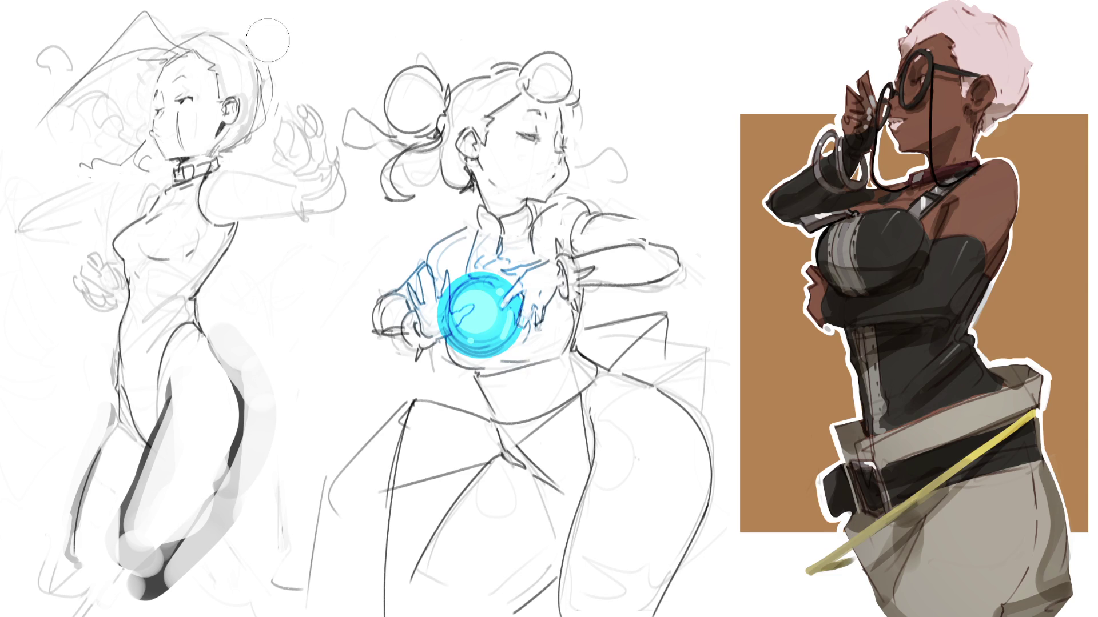
Nudge the lassoed head down and left, then paint the dark outline of a raised leg
mouse_move(292, 12)
left_mouse_down()
mouse_move(258, 5)
mouse_move(33, 149)
mouse_move(100, 178)
mouse_move(245, 165)
mouse_move(277, 139)
left_mouse_up()
key("ctrl+t")
left_click_drag(293, 98, 288, 105)
key("Return")
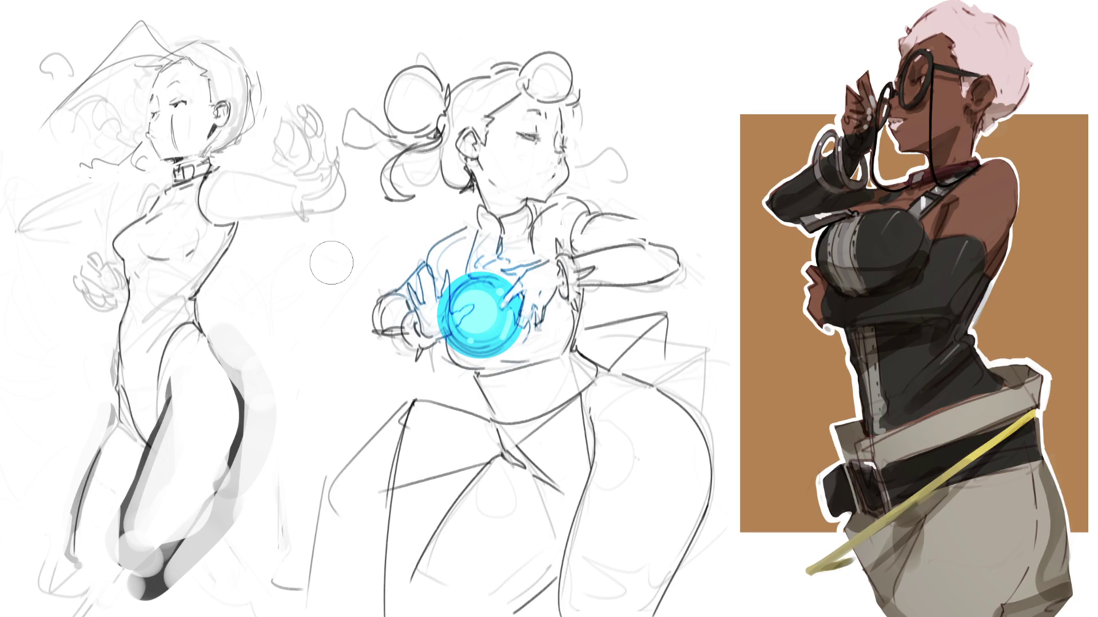
mouse_move(23, 366)
left_mouse_down()
mouse_move(62, 332)
mouse_move(106, 437)
mouse_move(54, 343)
mouse_move(22, 423)
mouse_move(52, 474)
mouse_move(105, 486)
left_mouse_up()
Fill the raised leg with light grey, lighten its tip, and add a dark grey stroke
mouse_move(82, 400)
left_mouse_down()
mouse_move(34, 354)
mouse_move(86, 377)
mouse_move(103, 372)
mouse_move(98, 426)
mouse_move(63, 457)
mouse_move(34, 435)
mouse_move(66, 509)
mouse_move(61, 525)
mouse_move(77, 504)
mouse_move(94, 541)
mouse_move(63, 532)
mouse_move(80, 566)
mouse_move(114, 475)
mouse_move(109, 423)
mouse_move(100, 451)
mouse_move(114, 440)
mouse_move(123, 466)
left_mouse_up()
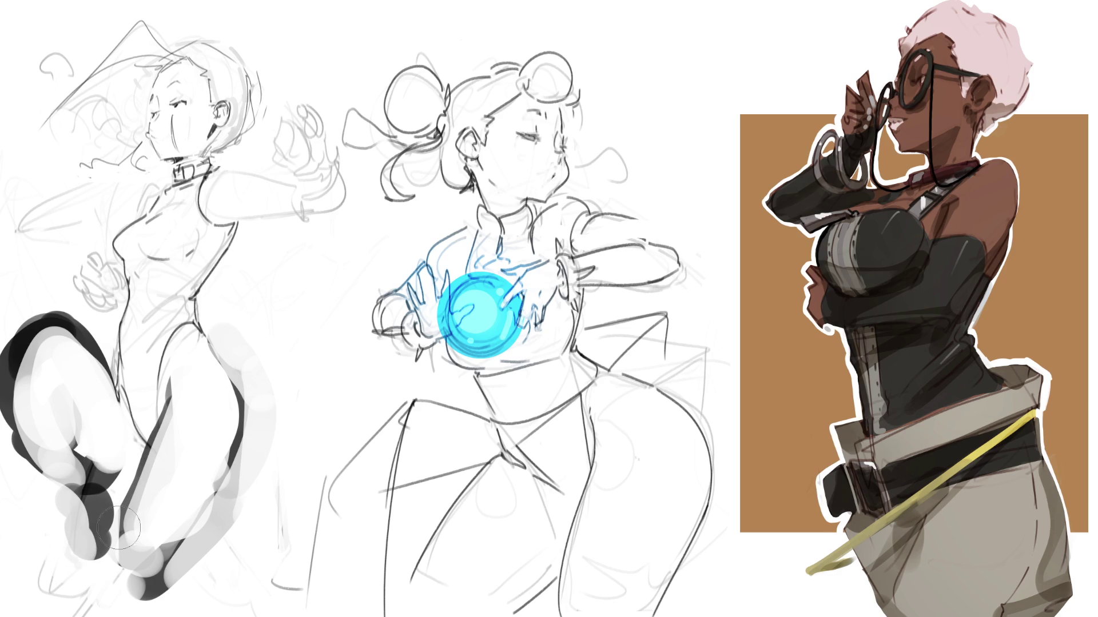
left_click_drag(128, 574, 118, 615)
mouse_move(140, 583)
left_mouse_down()
mouse_move(240, 491)
mouse_move(268, 508)
mouse_move(274, 463)
mouse_move(286, 514)
mouse_move(269, 457)
mouse_move(241, 540)
mouse_move(197, 572)
mouse_move(171, 563)
mouse_move(240, 497)
mouse_move(246, 478)
left_mouse_up()
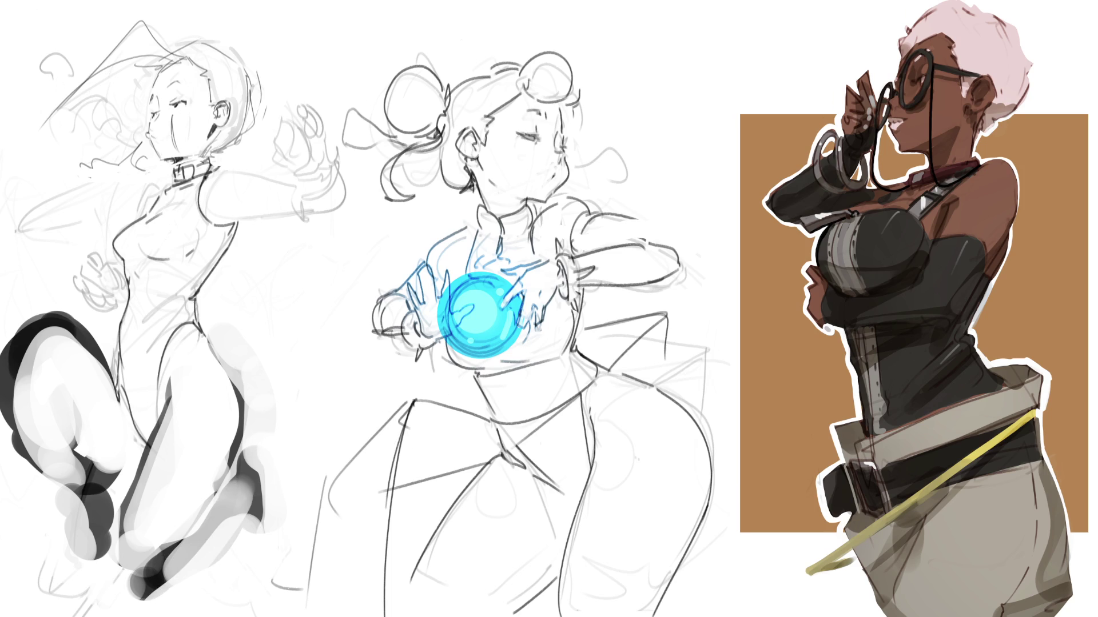
Lasso the raised leg and shift it slightly right, then try an inner-thigh crease
left_click_drag(17, 281, 104, 358)
mouse_move(128, 417)
left_mouse_down()
mouse_move(121, 515)
mouse_move(1, 514)
left_mouse_up()
key("ctrl+t")
left_click_drag(25, 343, 39, 336)
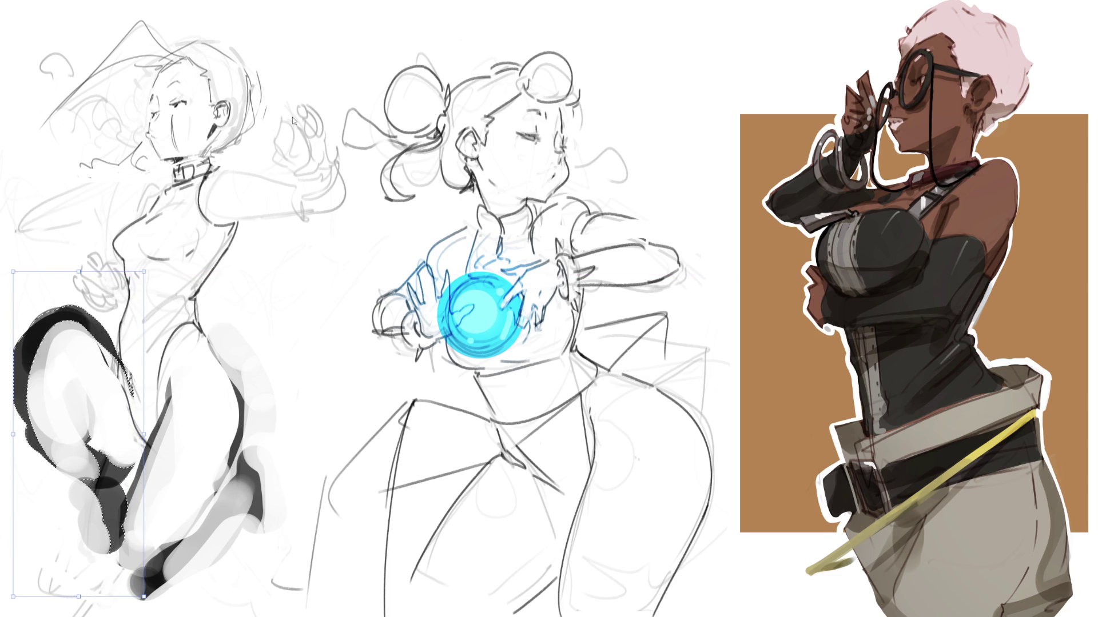
key("Return")
key("ctrl+d")
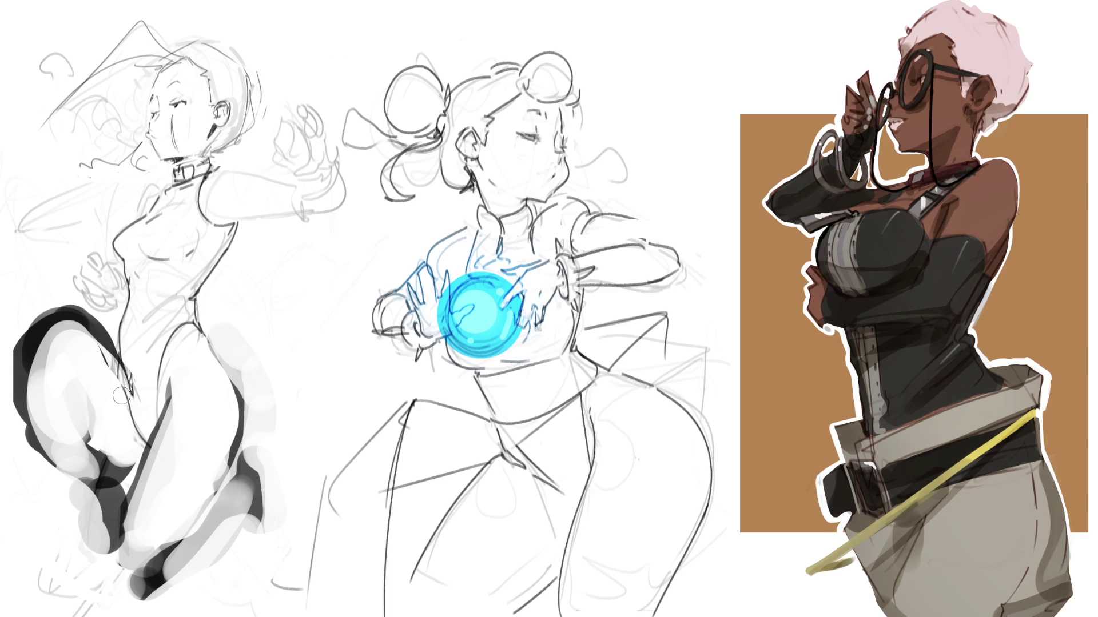
left_click_drag(111, 366, 144, 442)
key("ctrl+z")
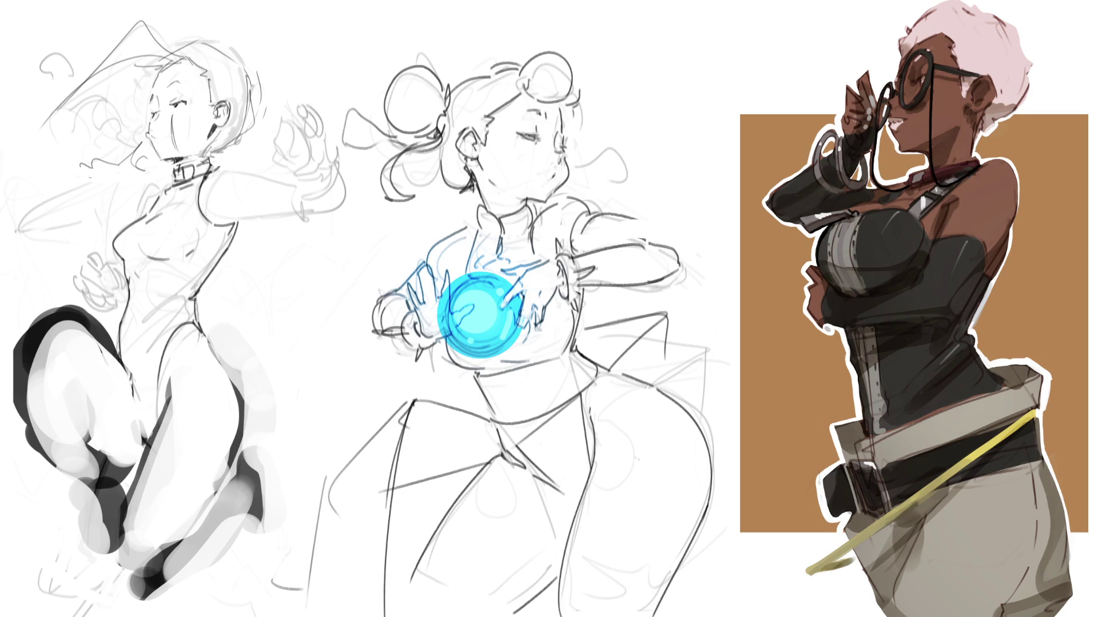
left_click(81, 244)
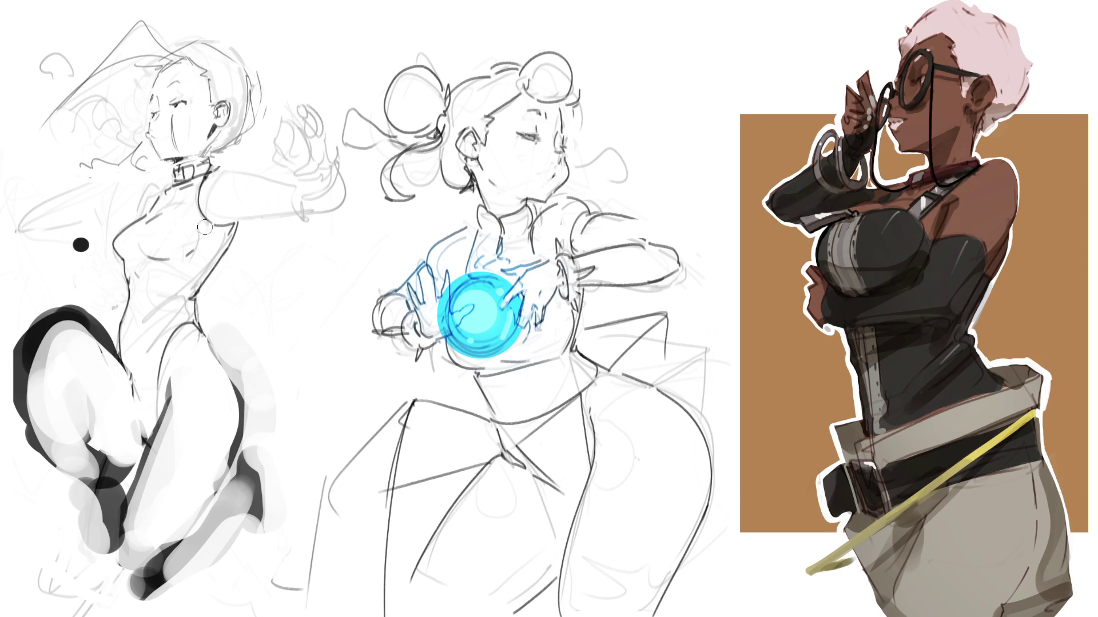
left_click_drag(158, 189, 63, 264)
left_click_drag(37, 277, 90, 295)
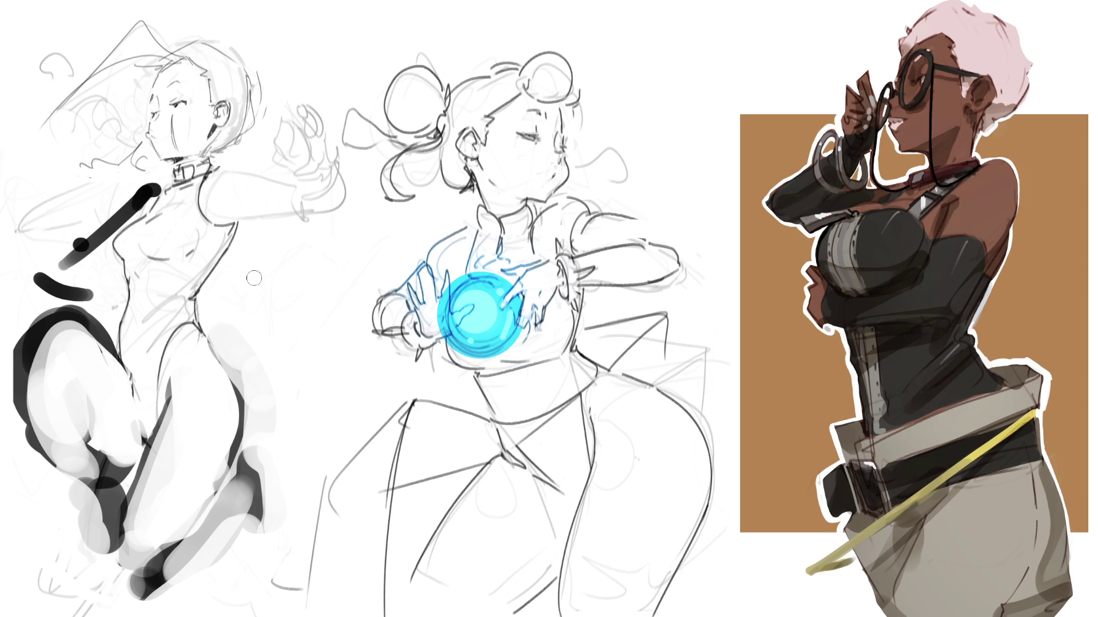
key("ctrl+z")
key("ctrl+z")
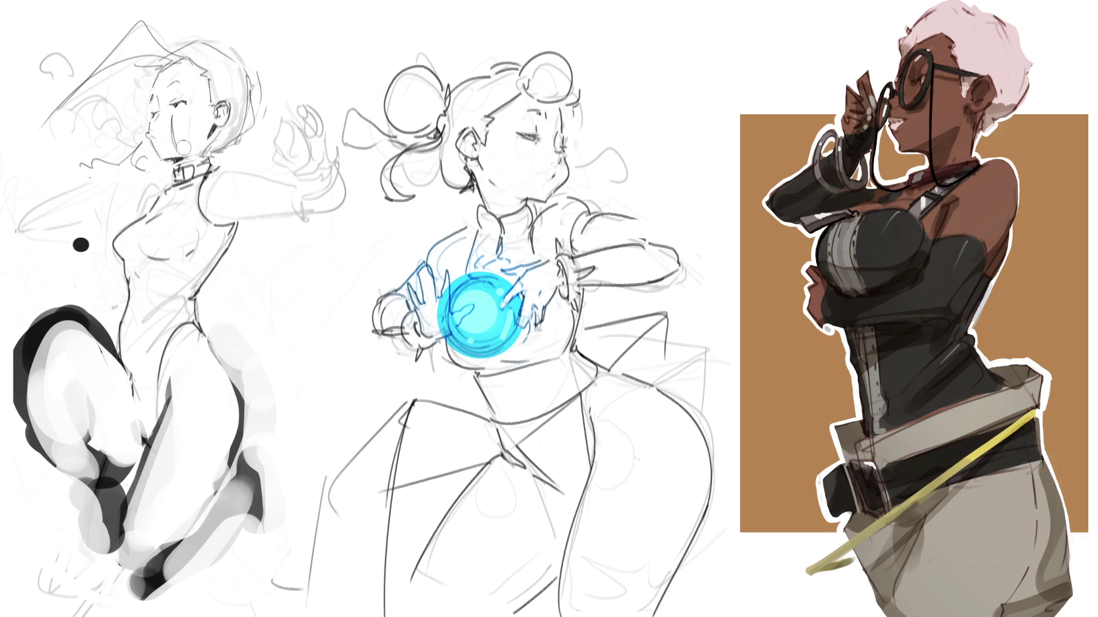
left_click_drag(112, 151, 59, 214)
key("ctrl+z")
left_click_drag(152, 191, 148, 229)
left_click_drag(218, 276, 262, 359)
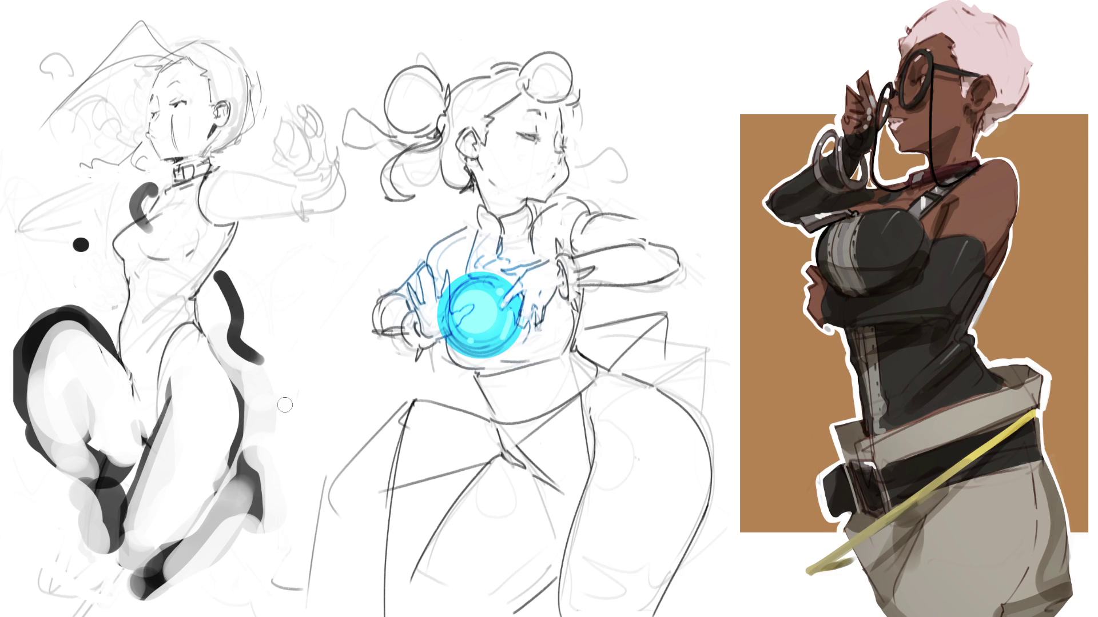
key("ctrl+z")
key("ctrl+z")
left_click_drag(154, 192, 130, 217)
mouse_move(234, 246)
left_mouse_down()
mouse_move(235, 280)
mouse_move(254, 313)
mouse_move(287, 328)
left_mouse_up()
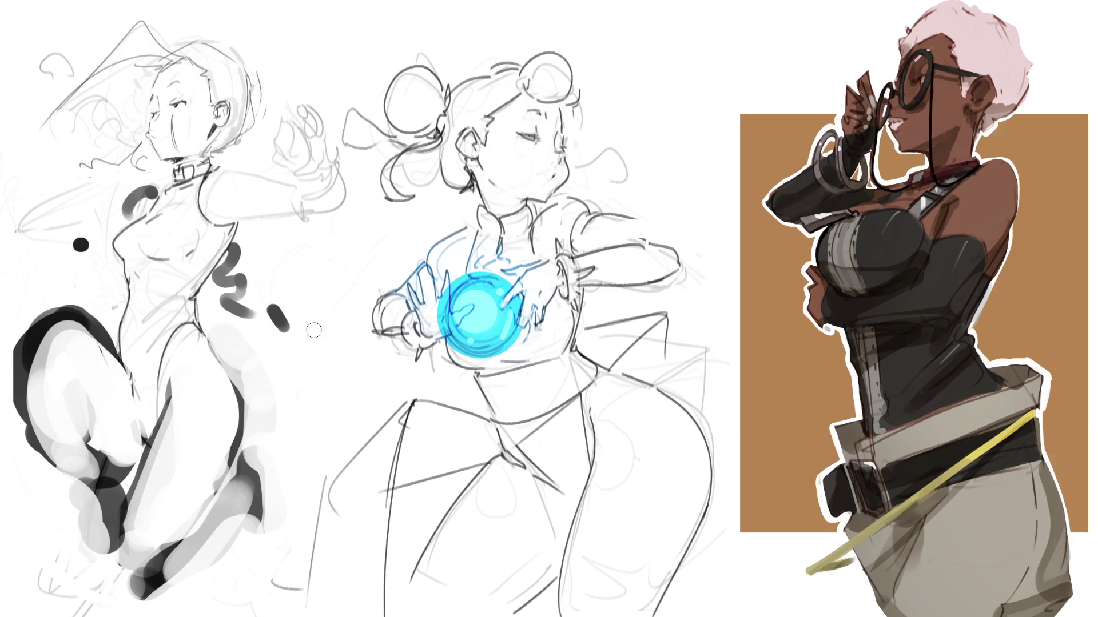
left_click_drag(245, 225, 292, 220)
left_click_drag(246, 175, 349, 269)
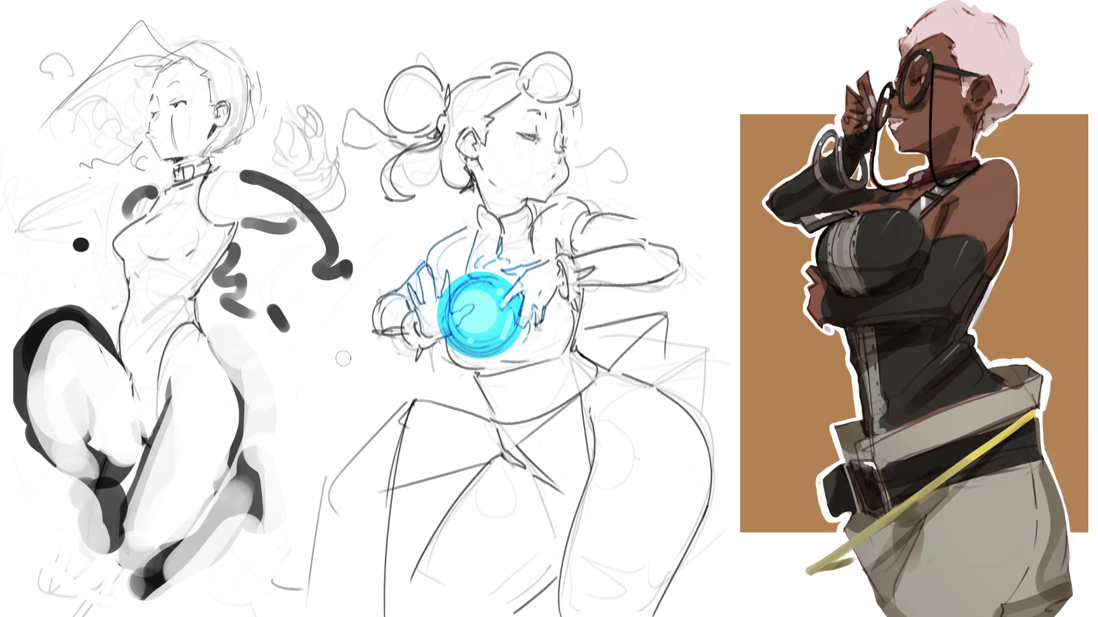
key("ctrl+z")
key("ctrl+z")
key("ctrl+z")
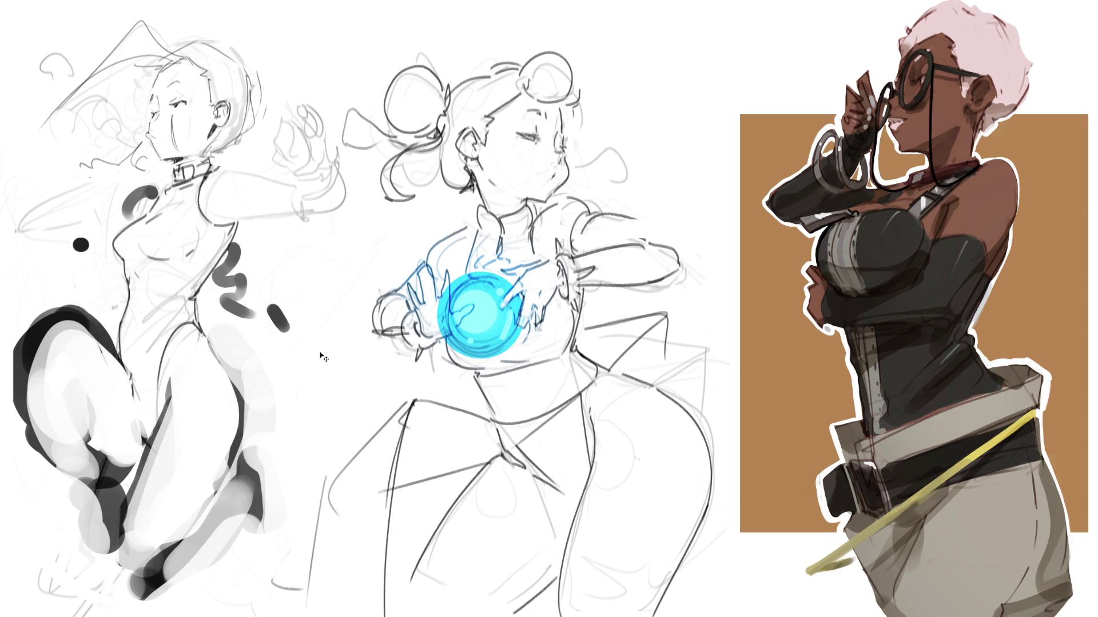
key("ctrl+z")
left_click_drag(153, 190, 113, 233)
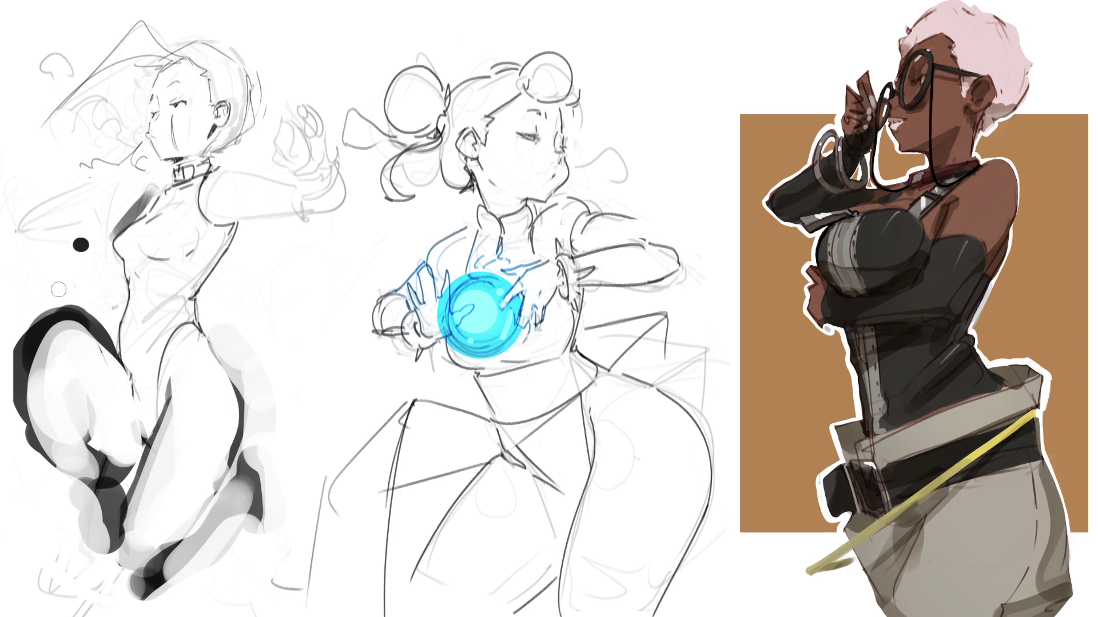
Paint dark vertical strokes down the side, diagonal strokes on the leg, and a hip hook
left_click_drag(86, 280, 57, 305)
left_click_drag(235, 179, 274, 340)
left_click_drag(212, 206, 272, 343)
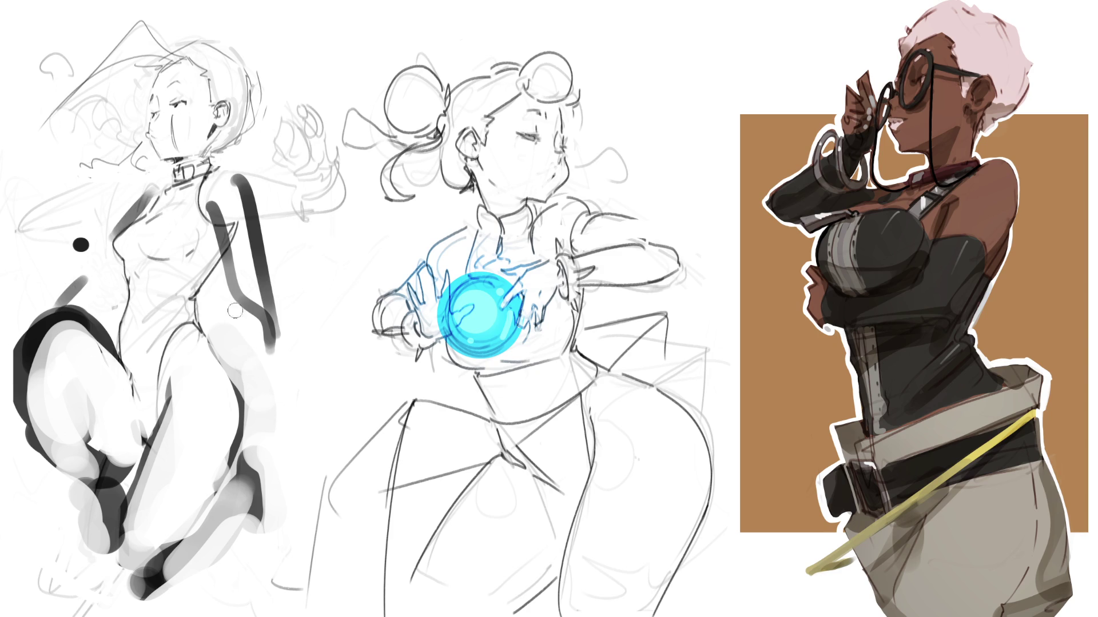
left_click_drag(240, 293, 212, 423)
left_click_drag(277, 324, 230, 426)
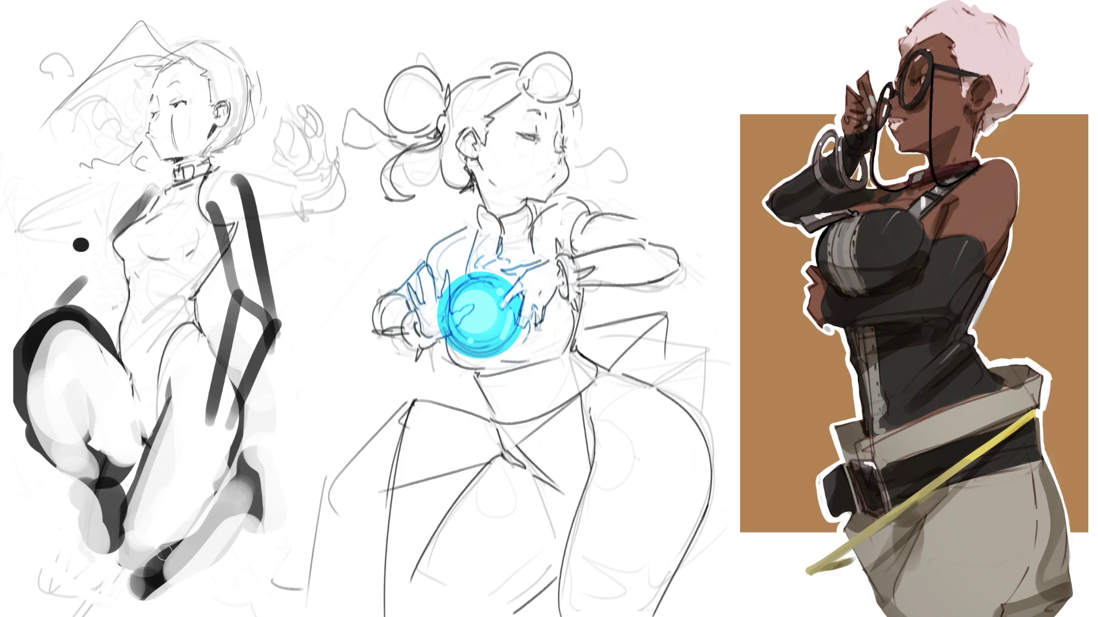
mouse_move(60, 301)
left_mouse_down()
mouse_move(98, 312)
mouse_move(91, 302)
left_mouse_up()
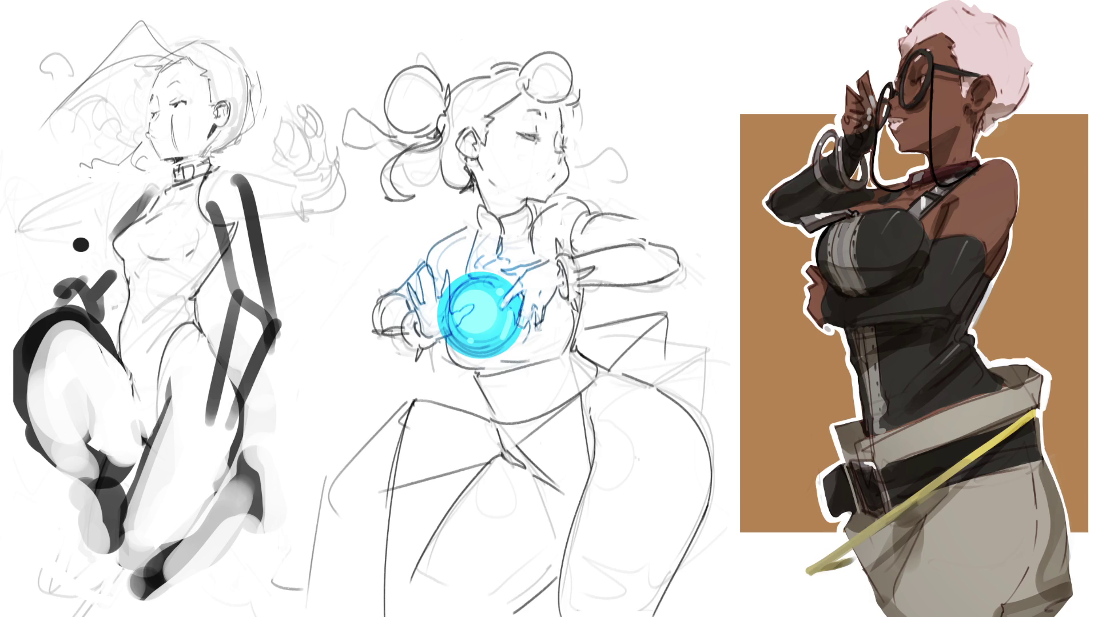
Erase the faint stroke right of the middle figure's face and scribble a black doodle beside her head
mouse_move(585, 161)
left_mouse_down()
mouse_move(612, 151)
mouse_move(626, 179)
left_mouse_up()
mouse_move(620, 58)
left_mouse_down()
mouse_move(643, 65)
mouse_move(626, 160)
mouse_move(658, 199)
mouse_move(726, 174)
mouse_move(663, 220)
left_mouse_up()
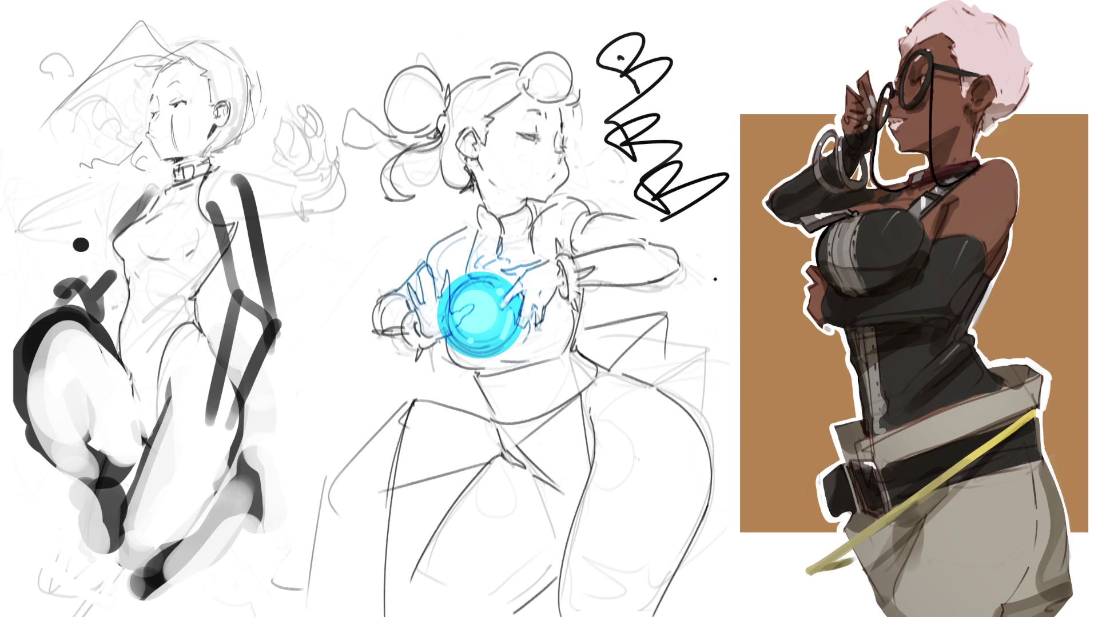
Undo the black scribble stroke beside the middle figure's head
key("ctrl+z")
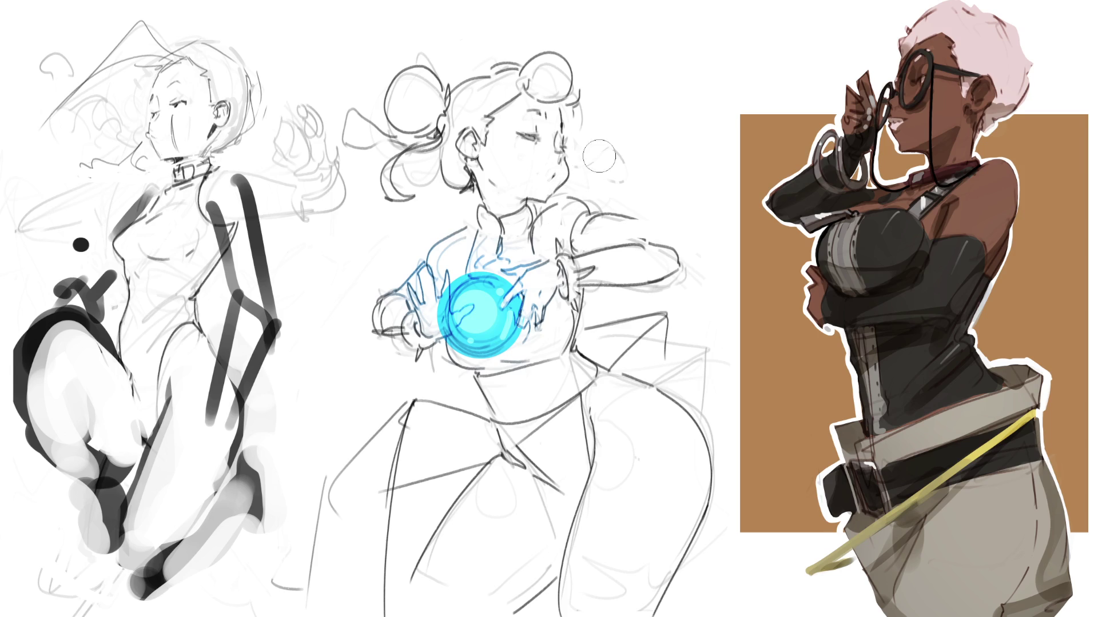
Paint dark blue over the middle figure's shoulders, collar, chest, hip and arm
mouse_move(578, 208)
left_mouse_down()
mouse_move(544, 237)
mouse_move(512, 240)
mouse_move(526, 208)
mouse_move(486, 228)
mouse_move(483, 243)
left_mouse_up()
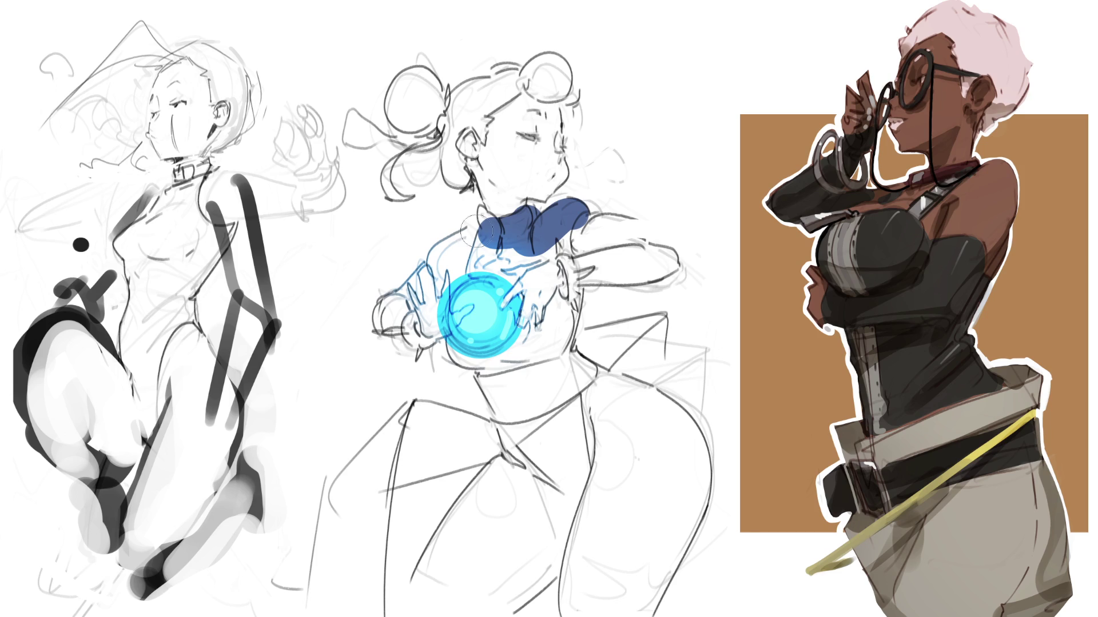
mouse_move(480, 226)
left_mouse_down()
mouse_move(471, 243)
mouse_move(488, 202)
mouse_move(522, 228)
mouse_move(564, 216)
mouse_move(561, 278)
mouse_move(486, 263)
mouse_move(463, 246)
mouse_move(444, 269)
mouse_move(458, 279)
left_mouse_up()
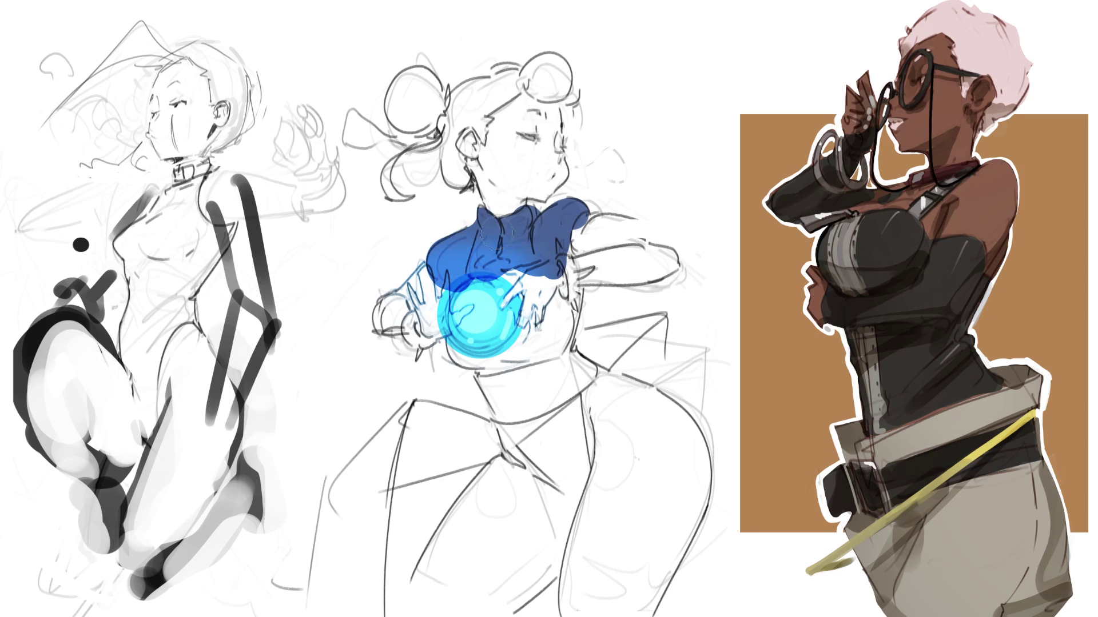
mouse_move(515, 246)
left_mouse_down()
mouse_move(503, 298)
mouse_move(455, 343)
mouse_move(480, 366)
mouse_move(497, 358)
mouse_move(522, 343)
mouse_move(537, 297)
mouse_move(558, 314)
mouse_move(555, 340)
mouse_move(575, 252)
mouse_move(577, 298)
mouse_move(555, 354)
mouse_move(568, 316)
left_mouse_up()
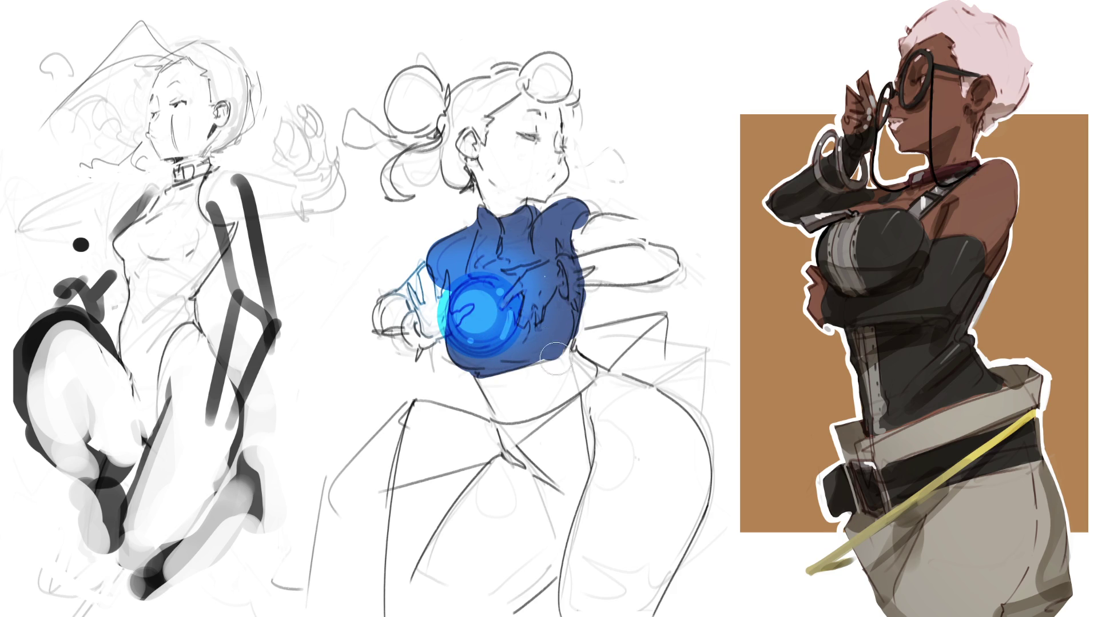
mouse_move(527, 440)
left_mouse_down()
mouse_move(572, 483)
mouse_move(580, 407)
mouse_move(544, 426)
mouse_move(572, 401)
mouse_move(535, 426)
mouse_move(580, 489)
mouse_move(547, 479)
left_mouse_up()
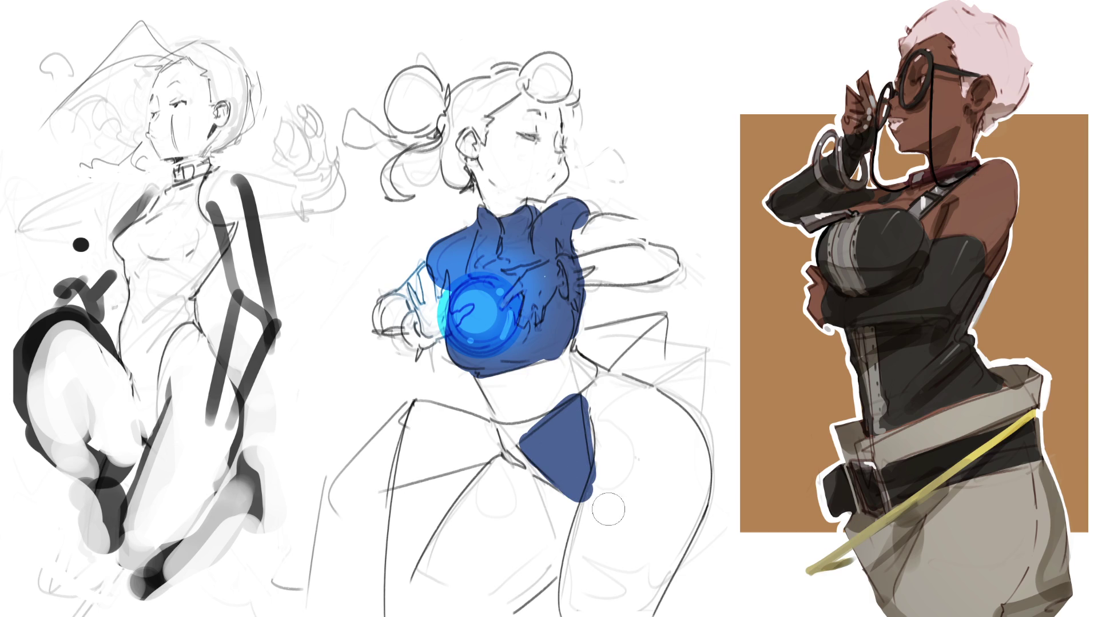
mouse_move(565, 427)
left_mouse_down()
mouse_move(540, 429)
mouse_move(589, 389)
mouse_move(385, 486)
mouse_move(450, 423)
mouse_move(406, 428)
mouse_move(334, 503)
mouse_move(366, 534)
mouse_move(337, 546)
mouse_move(386, 503)
mouse_move(369, 557)
left_mouse_up()
mouse_move(609, 354)
left_mouse_down()
mouse_move(575, 346)
mouse_move(678, 314)
mouse_move(595, 355)
mouse_move(629, 311)
mouse_move(686, 303)
mouse_move(662, 335)
mouse_move(651, 330)
mouse_move(655, 372)
mouse_move(683, 334)
left_mouse_up()
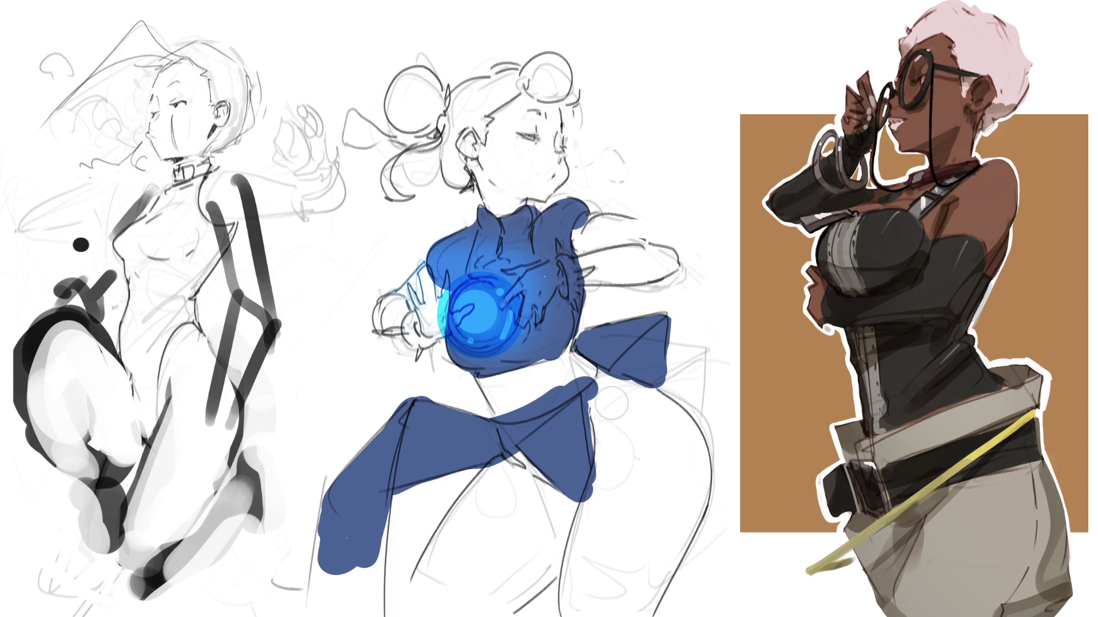
Trim the brown thigh fill to the outline, extend it left, and start the grey sash
left_click_drag(596, 395, 596, 614)
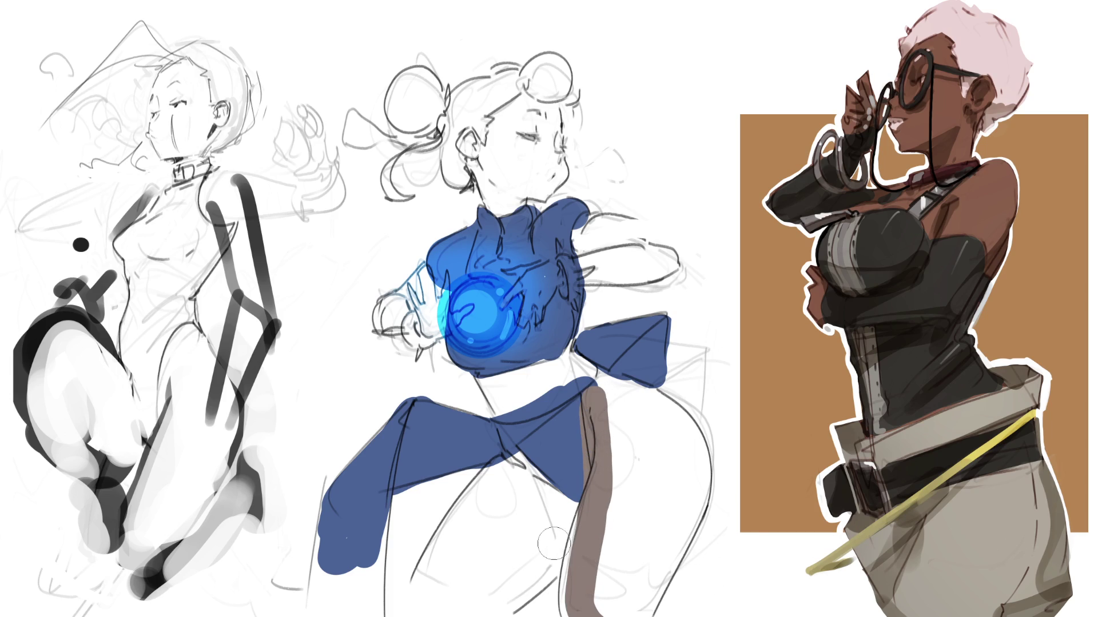
mouse_move(502, 452)
left_mouse_down()
mouse_move(548, 506)
mouse_move(503, 474)
mouse_move(446, 583)
mouse_move(515, 503)
mouse_move(480, 586)
mouse_move(549, 566)
mouse_move(577, 543)
mouse_move(641, 606)
mouse_move(680, 426)
mouse_move(606, 446)
mouse_move(634, 595)
mouse_move(657, 434)
mouse_move(634, 589)
left_mouse_up()
key("ctrl+z")
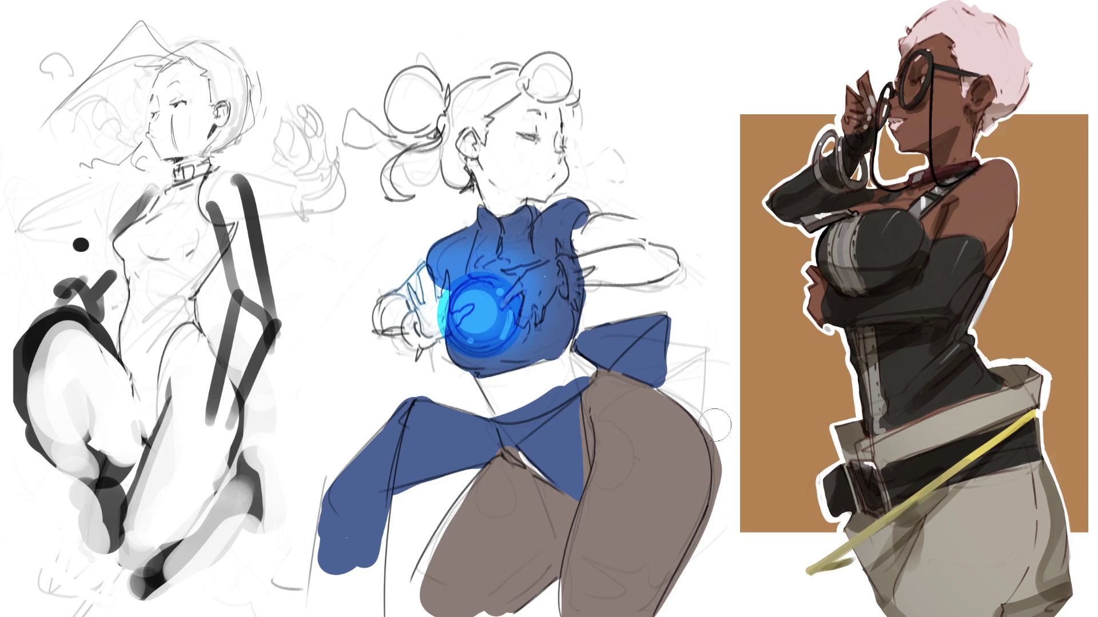
left_click_drag(699, 388, 709, 583)
left_click_drag(723, 503, 695, 615)
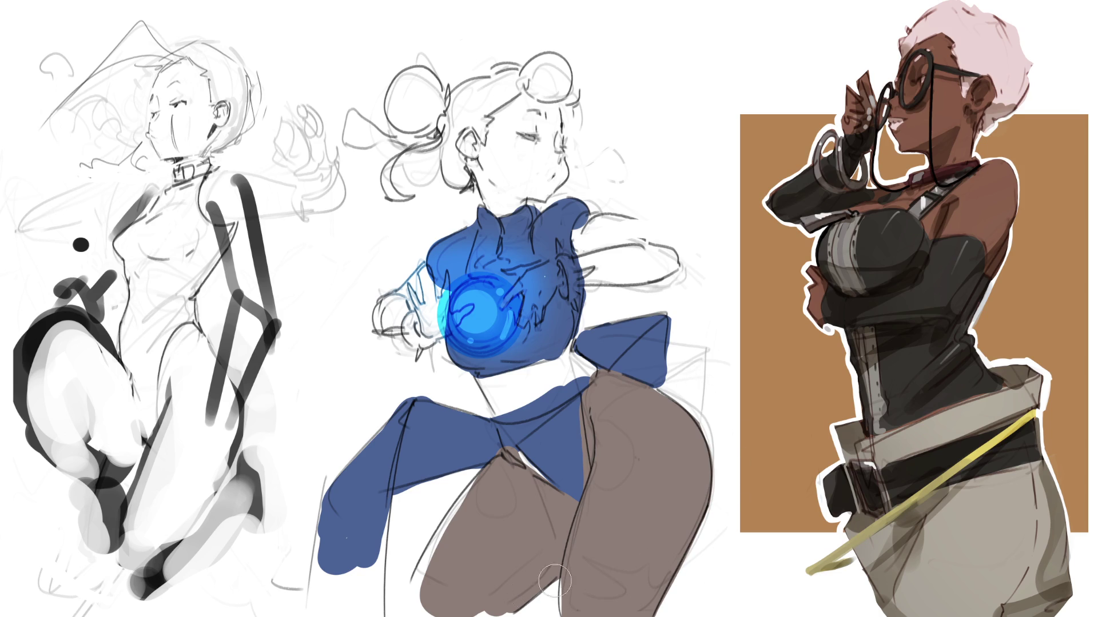
mouse_move(490, 484)
left_mouse_down()
mouse_move(418, 577)
mouse_move(446, 552)
left_mouse_up()
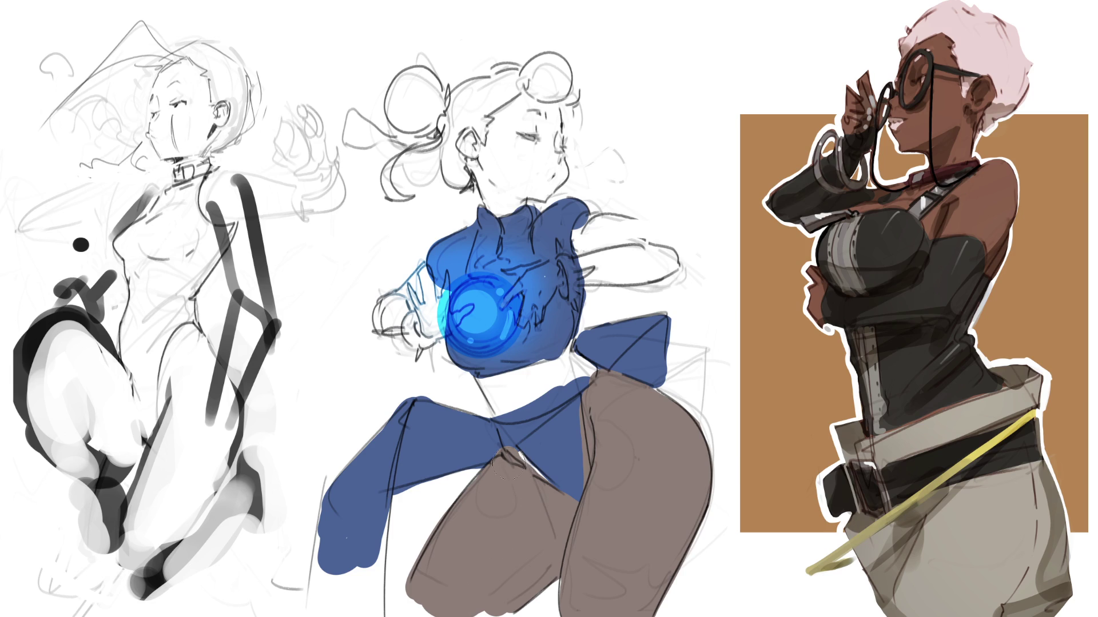
left_click_drag(543, 464, 504, 468)
mouse_move(492, 400)
left_mouse_down()
mouse_move(577, 378)
mouse_move(503, 387)
left_mouse_up()
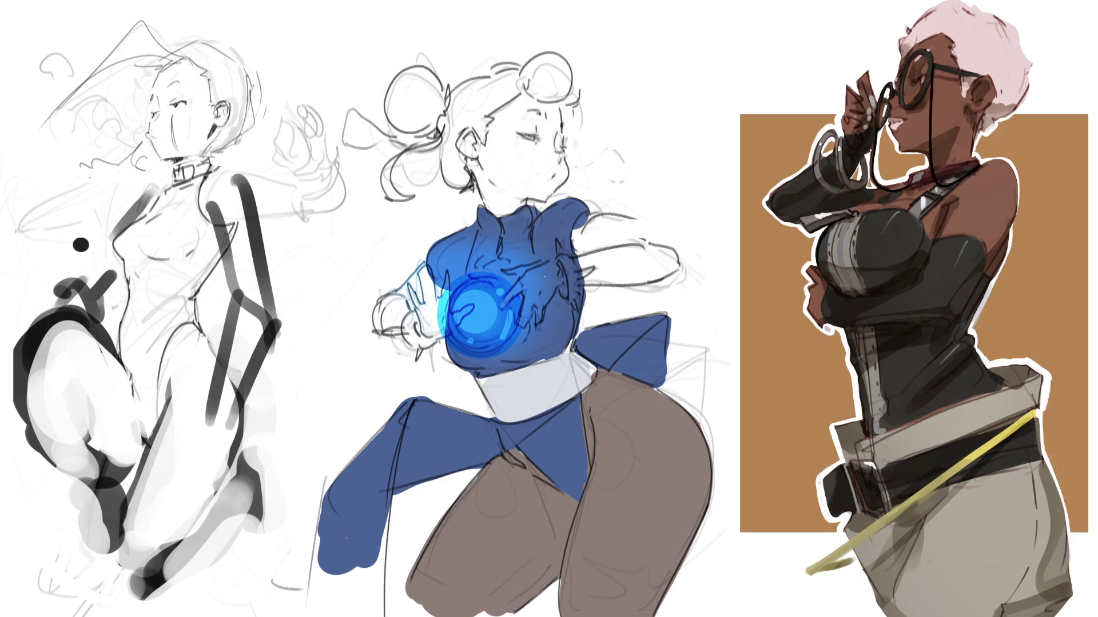
Paint skin tone on the middle figure's face, neck, outstretched arm and hands around the orb
mouse_move(471, 140)
left_mouse_down()
mouse_move(483, 166)
mouse_move(523, 149)
mouse_move(512, 197)
mouse_move(544, 126)
mouse_move(537, 185)
mouse_move(544, 126)
mouse_move(558, 118)
mouse_move(498, 123)
left_mouse_up()
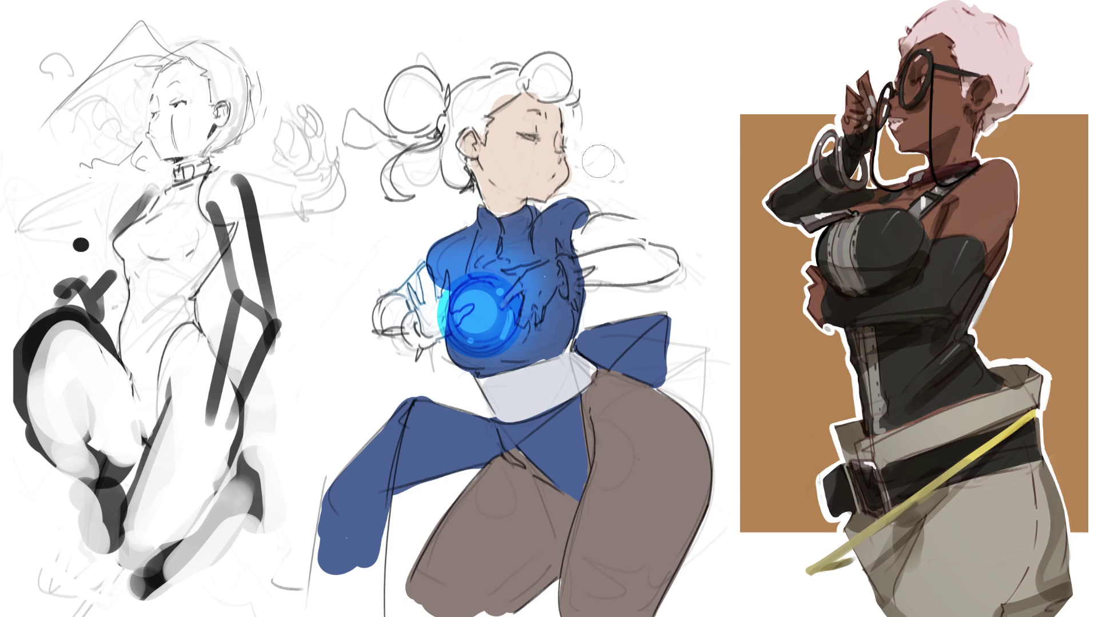
mouse_move(600, 268)
left_mouse_down()
mouse_move(578, 268)
mouse_move(669, 260)
mouse_move(614, 238)
mouse_move(657, 254)
mouse_move(535, 283)
mouse_move(538, 275)
mouse_move(523, 294)
mouse_move(540, 329)
left_mouse_up()
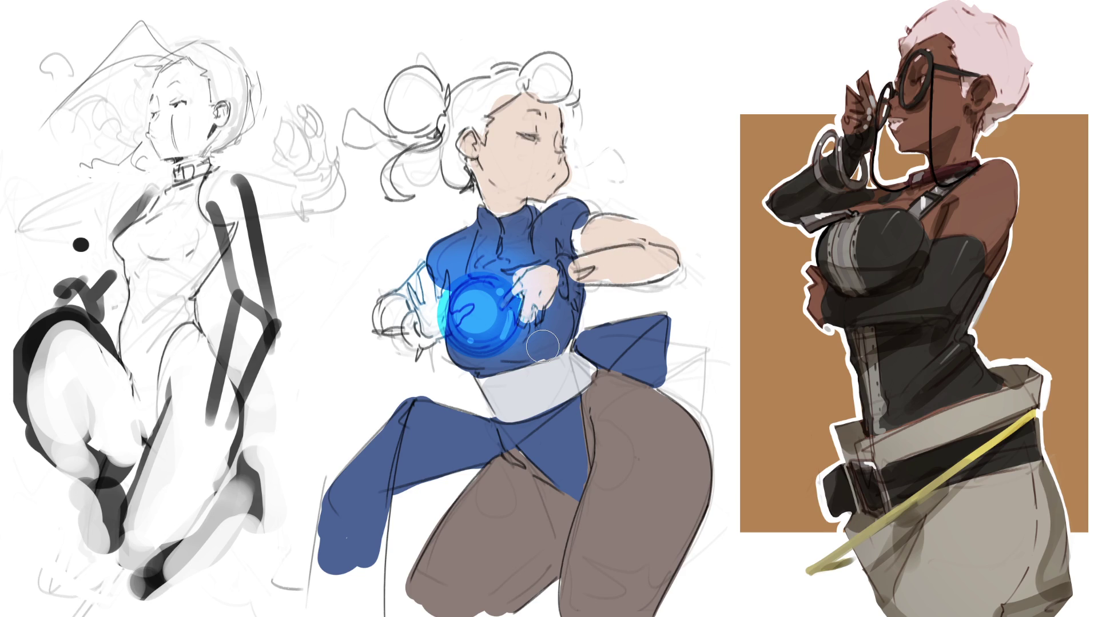
mouse_move(515, 269)
left_mouse_down()
mouse_move(507, 301)
mouse_move(564, 252)
mouse_move(548, 269)
mouse_move(559, 281)
mouse_move(535, 303)
mouse_move(541, 317)
left_mouse_up()
mouse_move(434, 334)
left_mouse_down()
mouse_move(438, 288)
mouse_move(446, 337)
mouse_move(468, 309)
mouse_move(415, 332)
mouse_move(408, 313)
mouse_move(380, 312)
mouse_move(420, 280)
mouse_move(428, 297)
left_mouse_up()
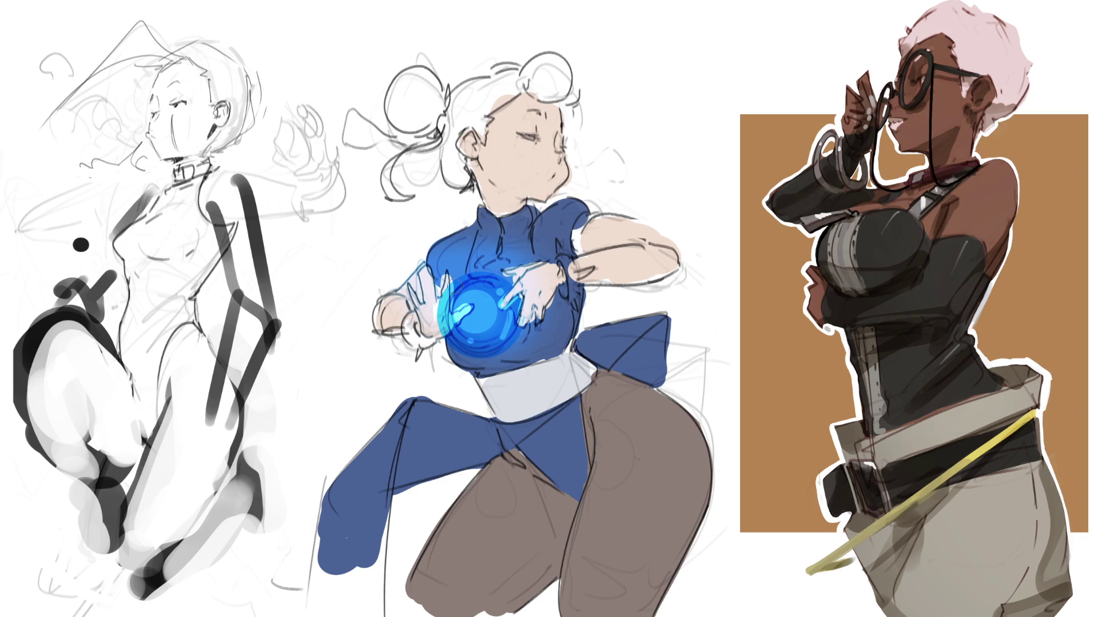
Paint dark wristbands on both wrists and dab two grey buttons on the blue top
mouse_move(563, 256)
left_mouse_down()
mouse_move(566, 294)
mouse_move(571, 286)
left_mouse_up()
mouse_move(411, 321)
left_mouse_down()
mouse_move(417, 345)
mouse_move(435, 350)
left_mouse_up()
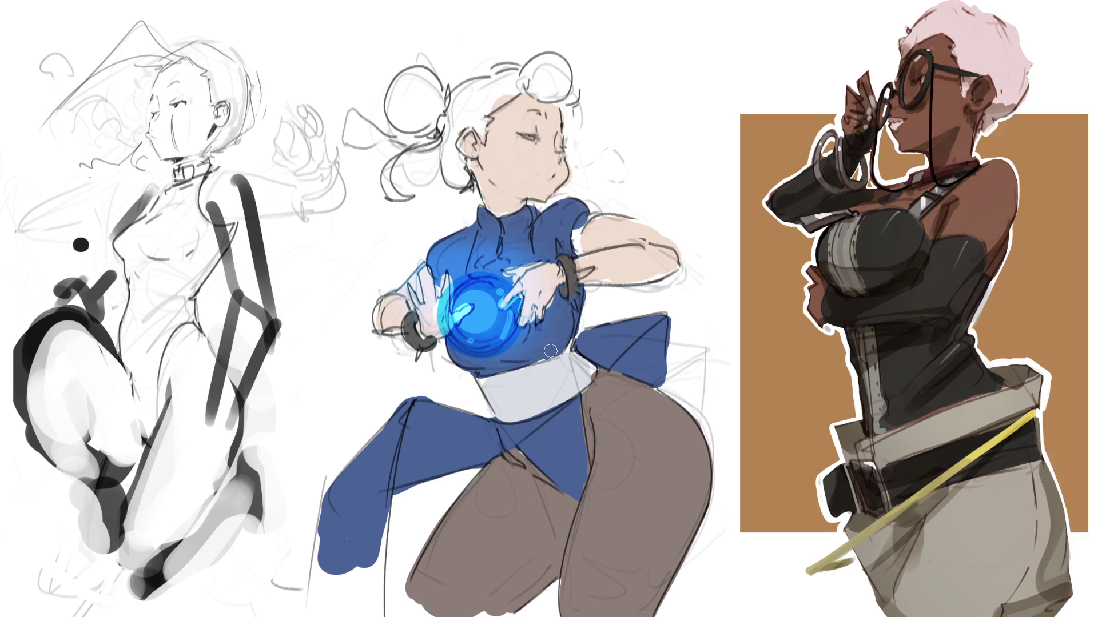
left_click(574, 304)
left_click(559, 246)
Fill the left hair bun light grey and paint dark brown hair around the bun
mouse_move(422, 86)
left_mouse_down()
mouse_move(403, 98)
mouse_move(418, 71)
mouse_move(434, 118)
mouse_move(438, 109)
mouse_move(400, 189)
mouse_move(364, 138)
mouse_move(419, 139)
left_mouse_up()
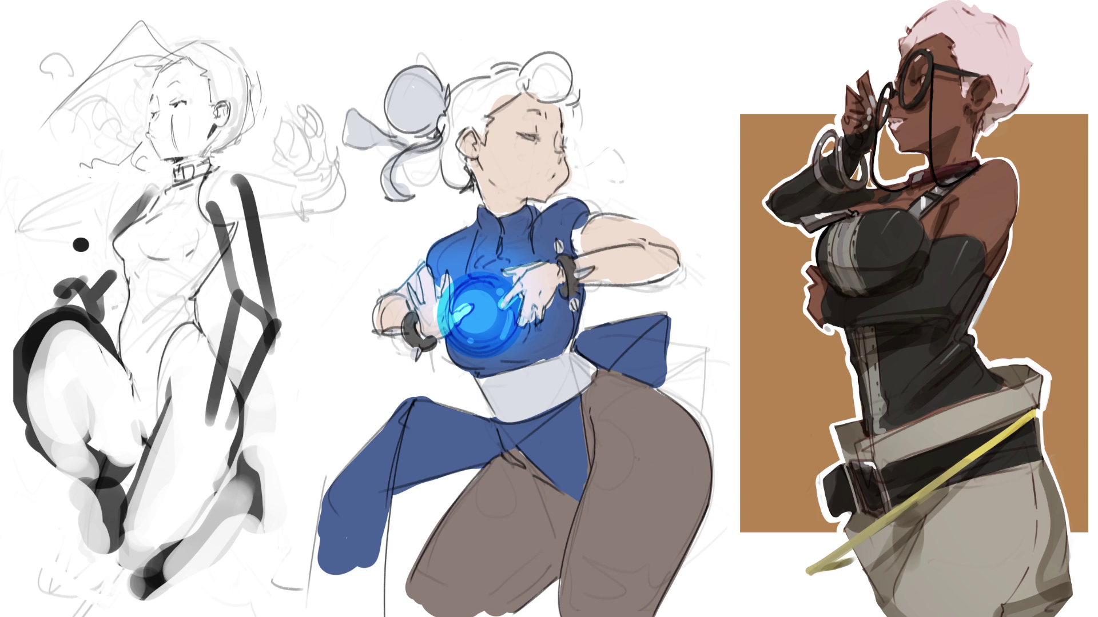
mouse_move(458, 144)
left_mouse_down()
mouse_move(447, 153)
mouse_move(464, 177)
left_mouse_up()
mouse_move(448, 156)
left_mouse_down()
mouse_move(455, 100)
mouse_move(457, 137)
mouse_move(486, 106)
mouse_move(483, 137)
mouse_move(503, 100)
mouse_move(472, 92)
mouse_move(546, 63)
mouse_move(523, 80)
mouse_move(534, 66)
mouse_move(569, 100)
left_mouse_up()
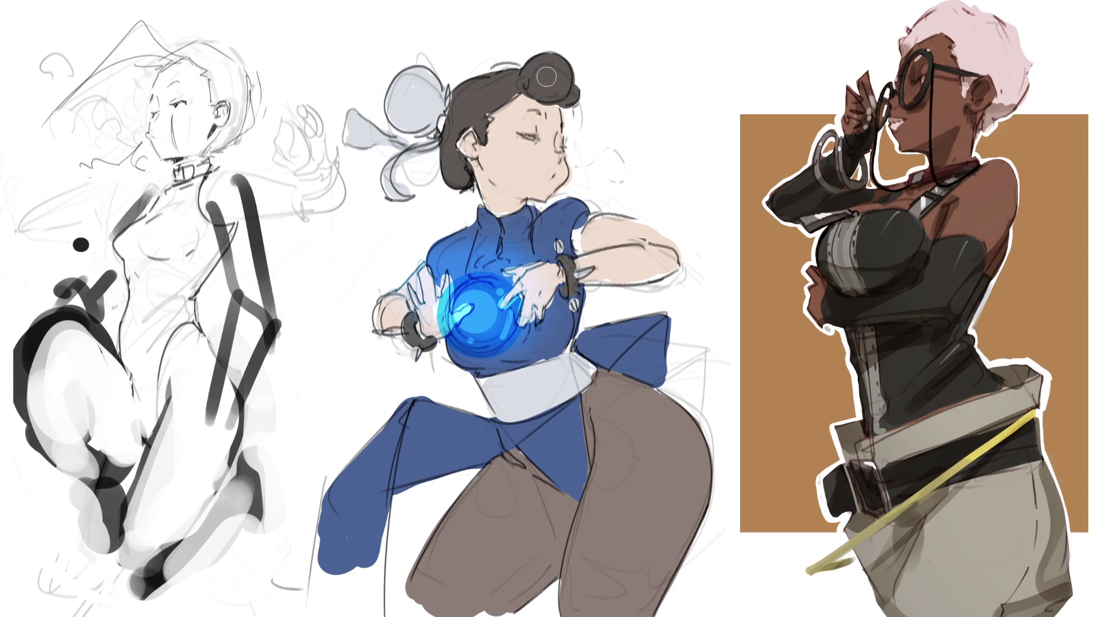
Outline the sleeve edge, add a light-blue chest highlight and trim curves on the blue top
left_click_drag(571, 92, 580, 107)
key("ctrl+z")
mouse_move(594, 213)
left_mouse_down()
mouse_move(572, 251)
mouse_move(579, 229)
mouse_move(550, 234)
left_mouse_up()
mouse_move(430, 263)
left_mouse_down()
mouse_move(460, 241)
mouse_move(503, 241)
mouse_move(532, 205)
mouse_move(535, 217)
mouse_move(477, 270)
mouse_move(519, 255)
left_mouse_up()
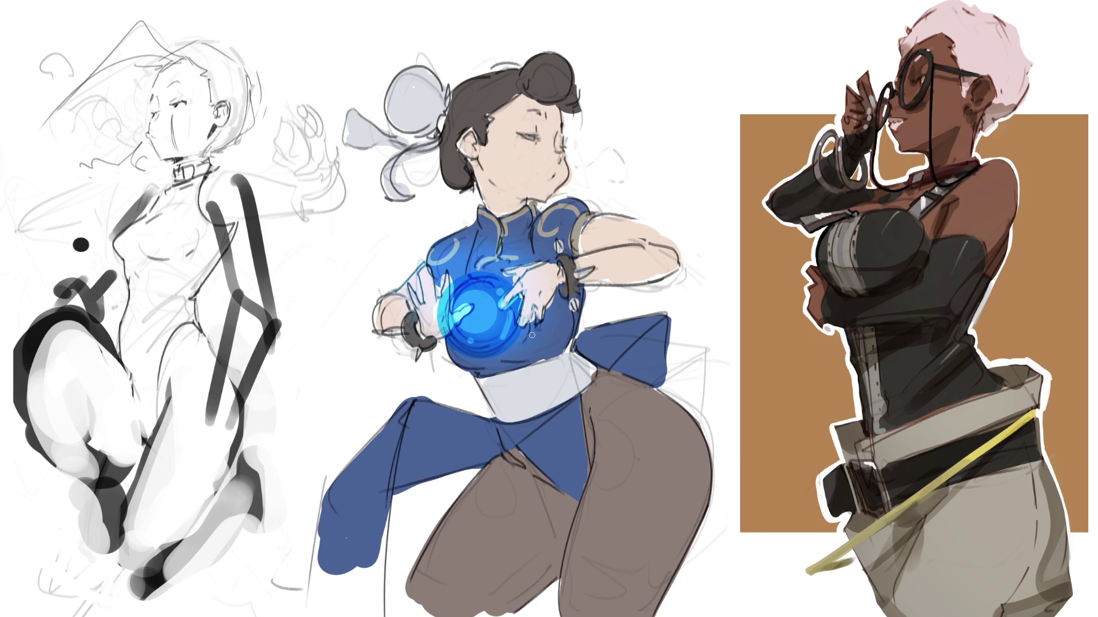
mouse_move(534, 338)
left_mouse_down()
mouse_move(525, 333)
mouse_move(556, 324)
mouse_move(548, 341)
left_mouse_up()
Add swirl highlights to the energy ball, highlight the bow edge, and outline the waistband and skirt flap
mouse_move(473, 349)
left_mouse_down()
mouse_move(485, 333)
mouse_move(482, 360)
left_mouse_up()
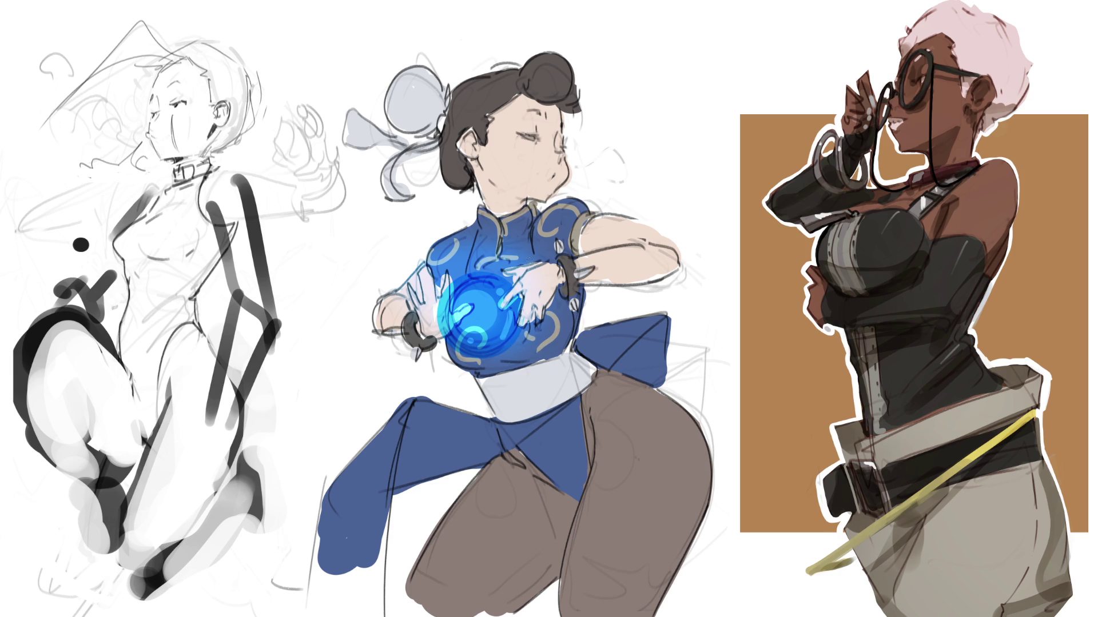
key("ctrl+z")
left_click_drag(464, 316, 480, 363)
key("ctrl+z")
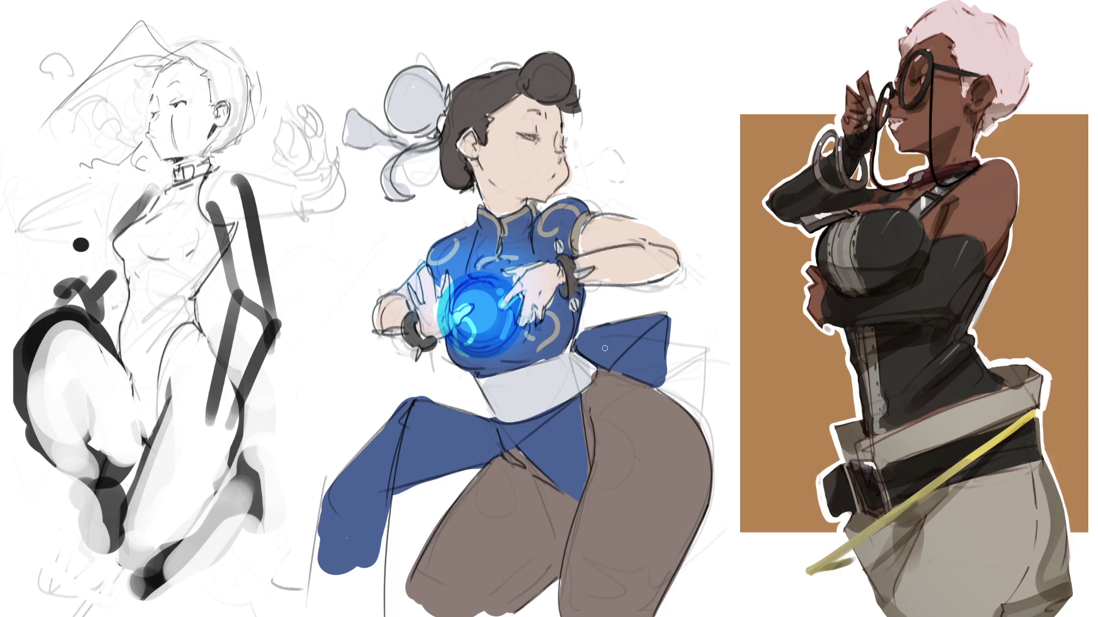
left_click_drag(612, 368, 665, 315)
mouse_move(574, 396)
left_mouse_down()
mouse_move(516, 424)
mouse_move(417, 399)
mouse_move(372, 566)
left_mouse_up()
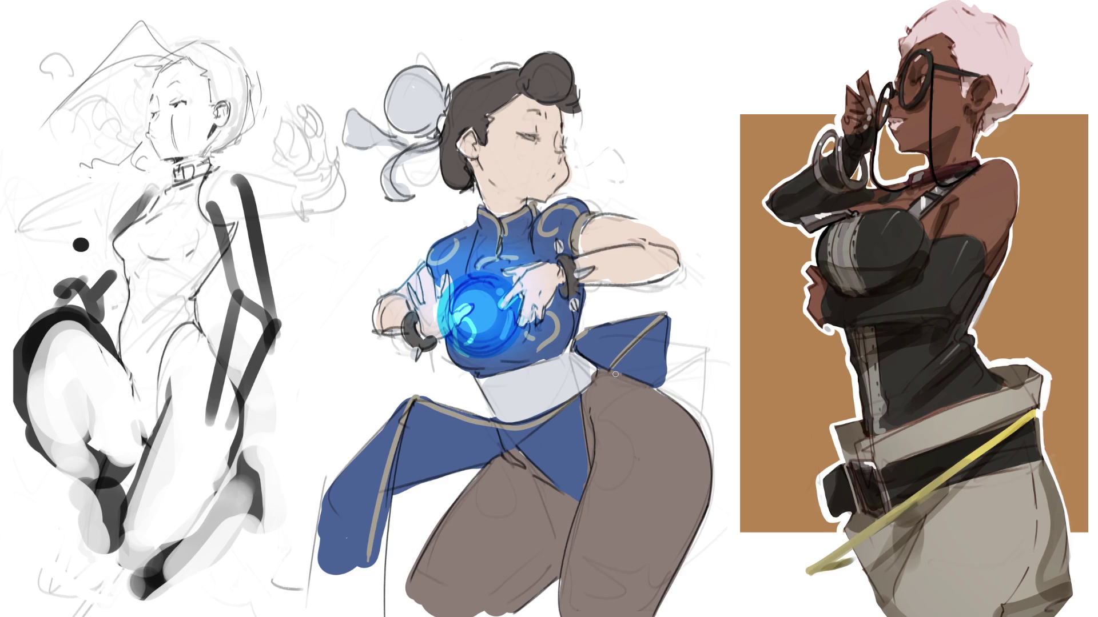
Darken the hair ornament beside the bun and outline the ribbon tail
left_click_drag(447, 116, 432, 140)
left_click_drag(452, 85, 416, 202)
mouse_move(353, 106)
left_mouse_down()
mouse_move(346, 146)
mouse_move(394, 136)
left_mouse_up()
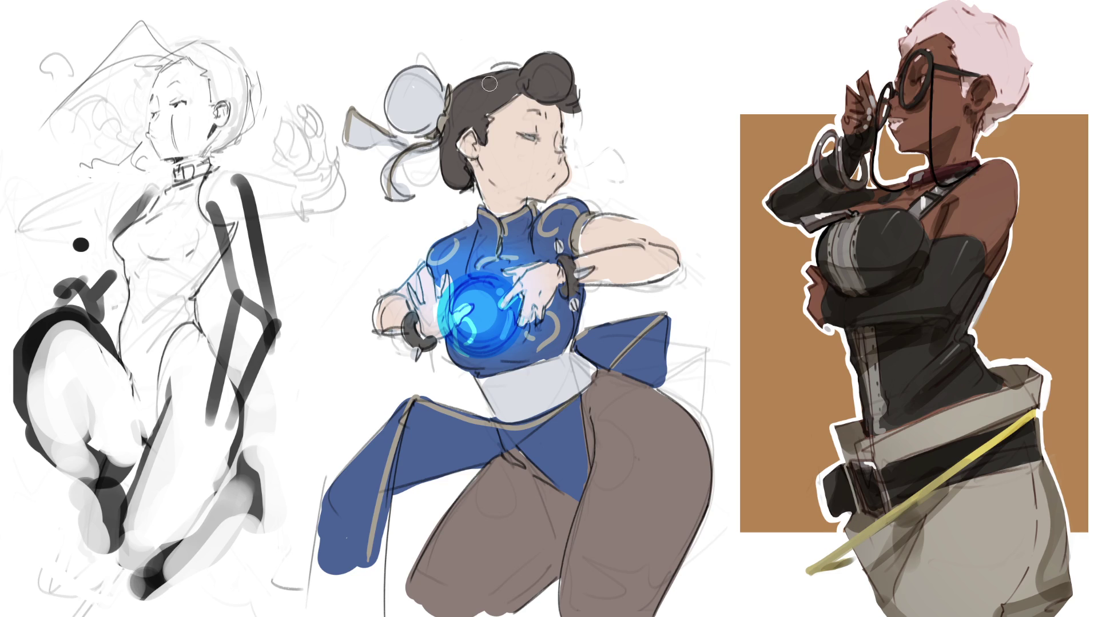
Brush pink blush onto the ear, elbow and hand
mouse_move(465, 138)
left_mouse_down()
mouse_move(470, 153)
mouse_move(558, 155)
left_mouse_up()
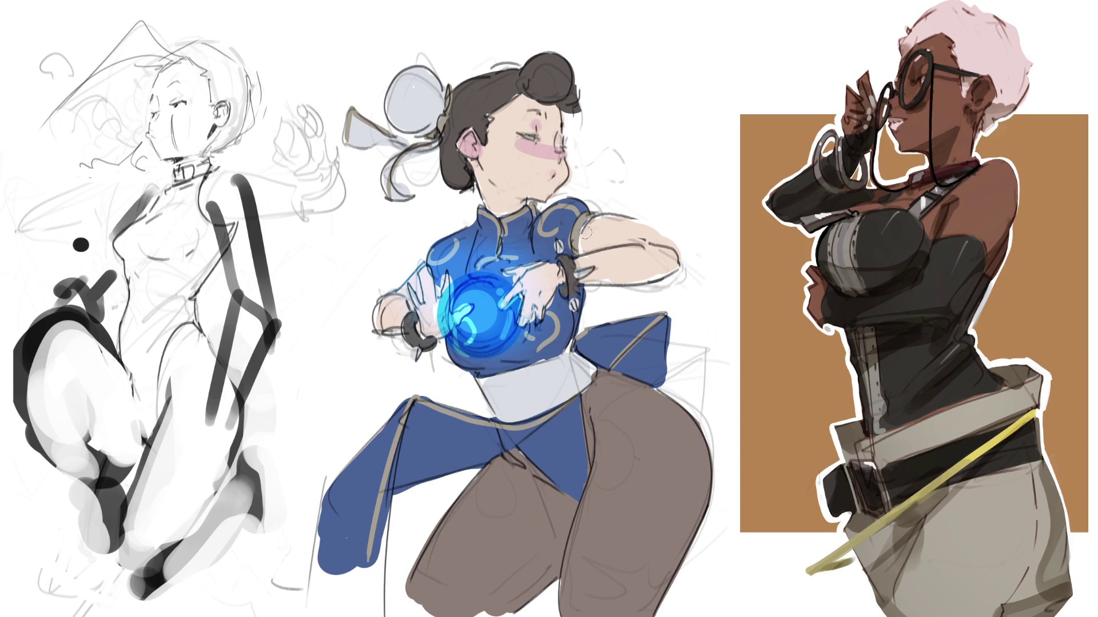
mouse_move(652, 252)
left_mouse_down()
mouse_move(657, 236)
mouse_move(684, 246)
left_mouse_up()
left_click_drag(395, 307, 380, 323)
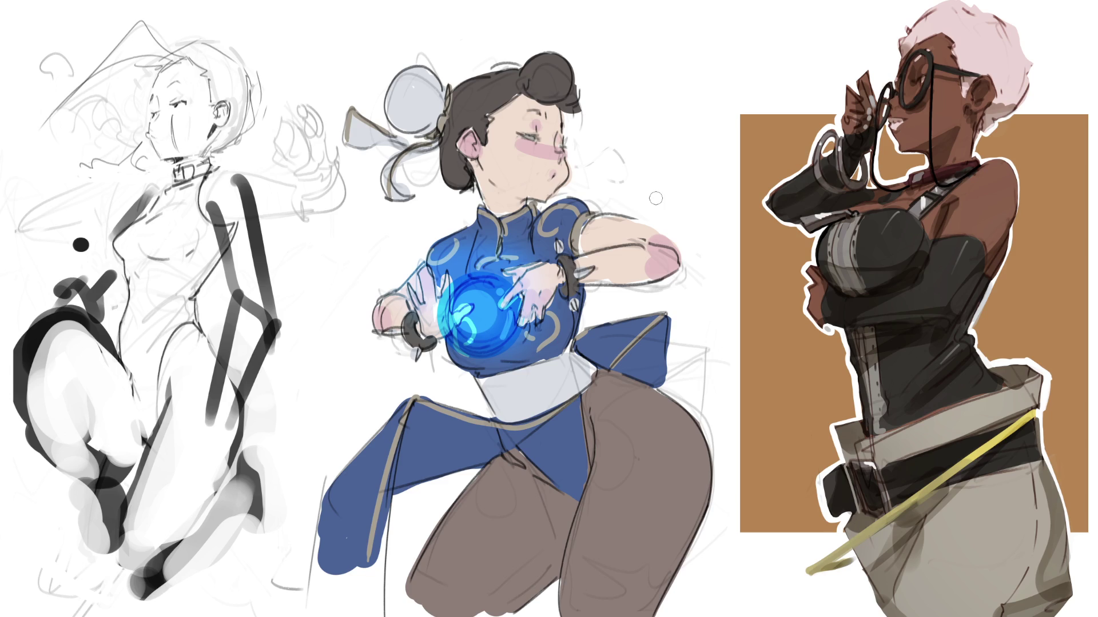
Shade the hair bun, deepen the ear's pink, and reshape the mouth into small lips
mouse_move(520, 90)
left_mouse_down()
mouse_move(580, 86)
mouse_move(571, 111)
mouse_move(527, 92)
mouse_move(590, 138)
left_mouse_up()
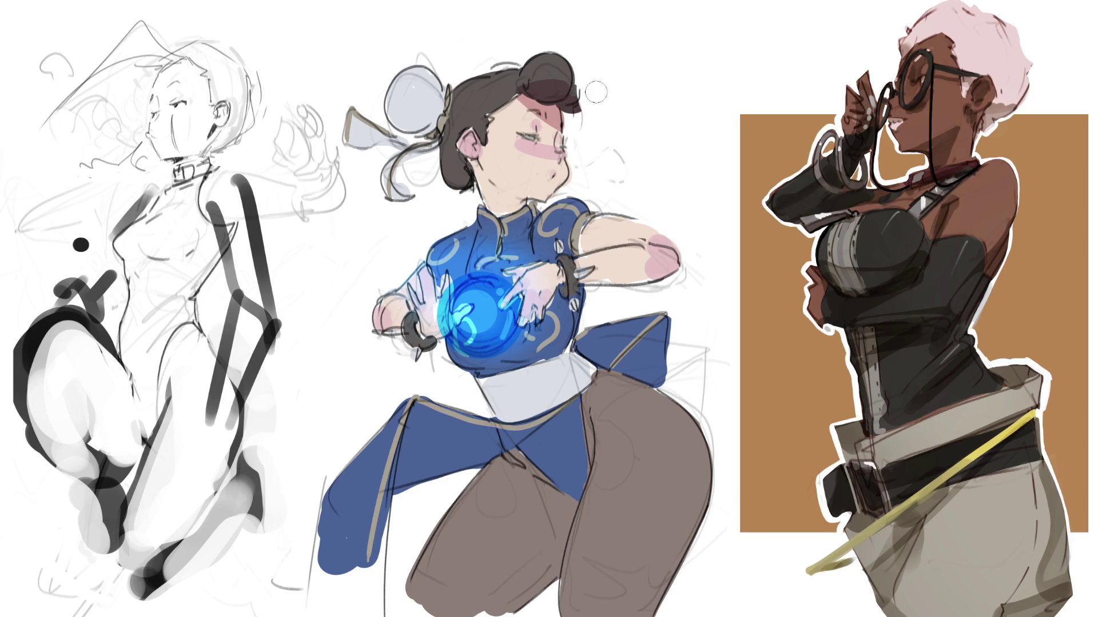
mouse_move(475, 137)
left_mouse_down()
mouse_move(462, 179)
mouse_move(475, 172)
mouse_move(496, 209)
mouse_move(516, 192)
mouse_move(506, 213)
mouse_move(523, 204)
left_mouse_up()
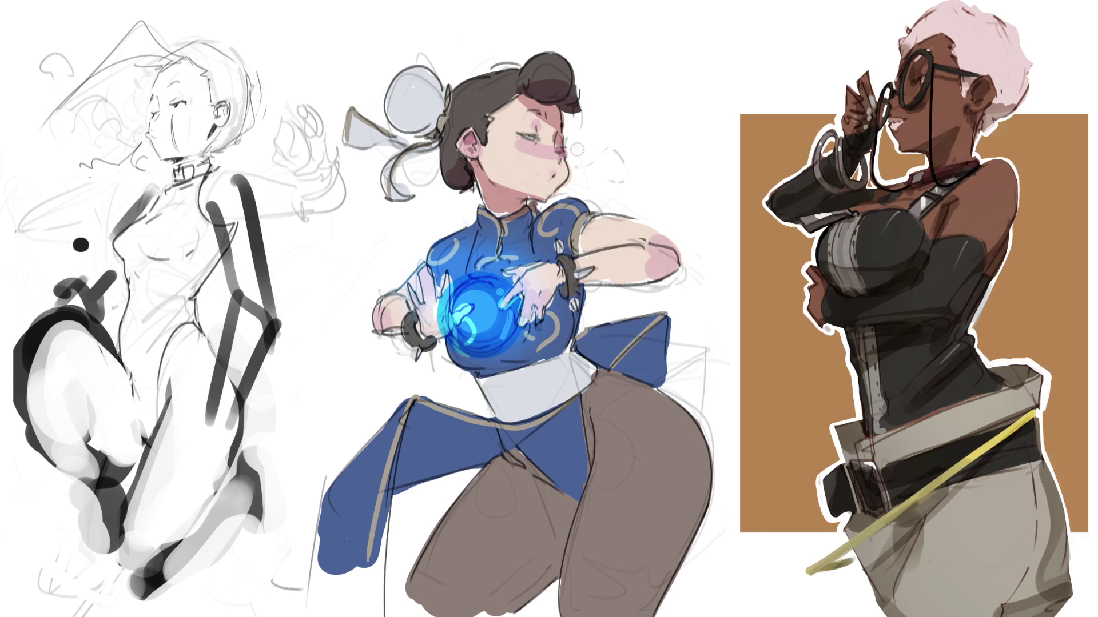
left_click_drag(543, 128, 534, 111)
left_click_drag(536, 145, 535, 141)
key("ctrl+z")
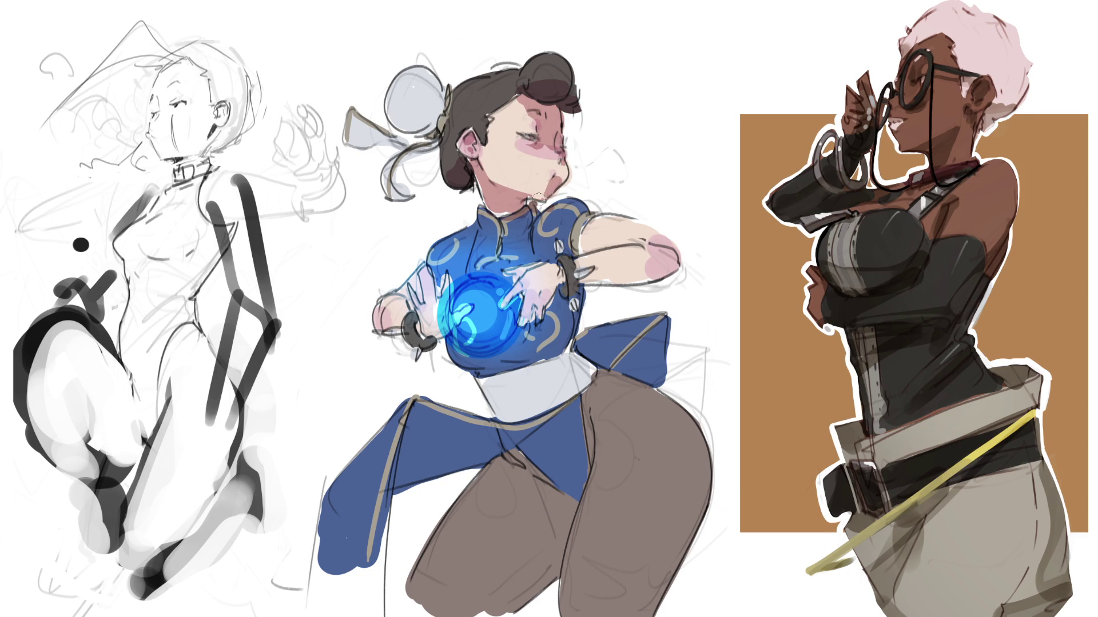
left_click_drag(560, 192, 555, 172)
Shade the hair bun, ribbon tail and neck in mauve tones
mouse_move(394, 114)
left_mouse_down()
mouse_move(423, 112)
mouse_move(440, 128)
mouse_move(398, 180)
mouse_move(357, 140)
mouse_move(397, 142)
mouse_move(352, 127)
mouse_move(403, 134)
left_mouse_up()
left_click_drag(452, 109, 449, 180)
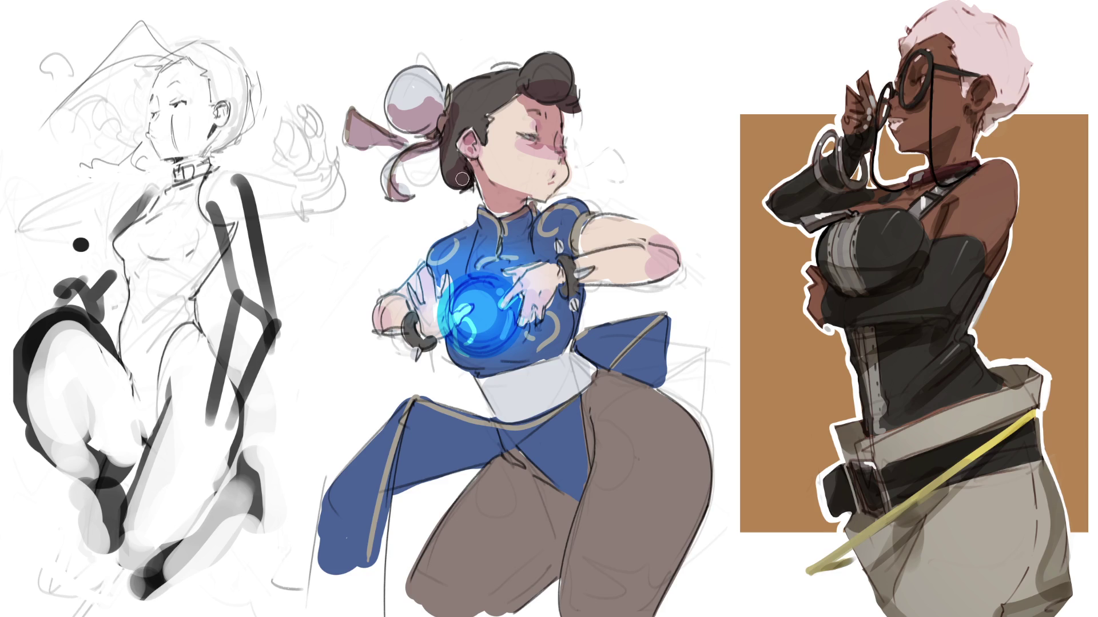
left_click_drag(456, 94, 446, 182)
left_click_drag(486, 224, 533, 219)
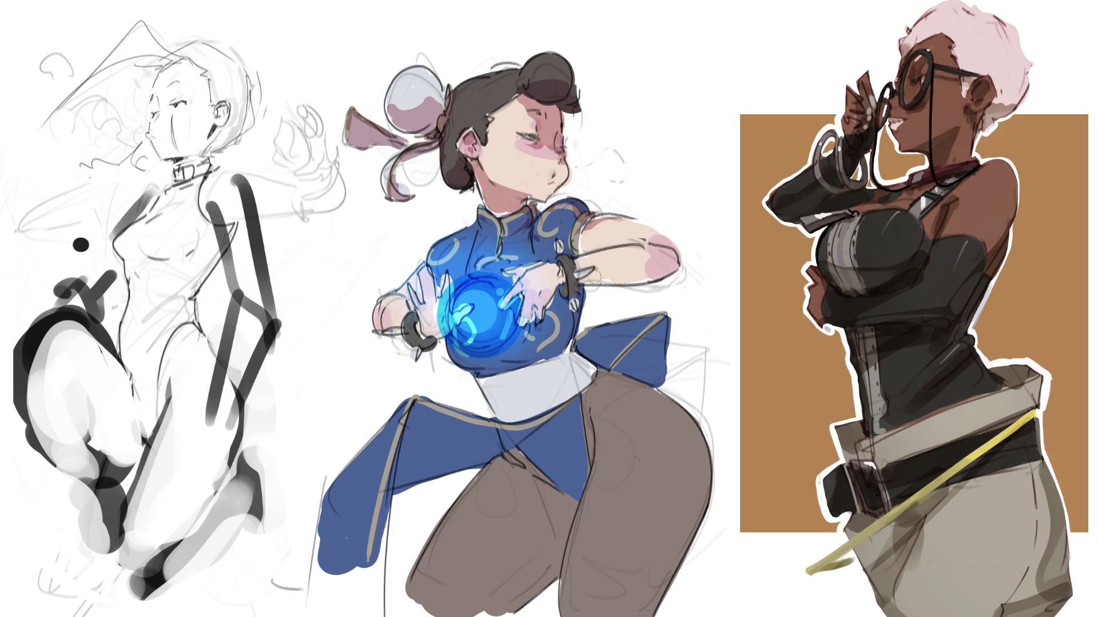
Add pink and purple shadows on the forearm, wrist, under the chest and above the sash
left_click_drag(598, 273, 678, 260)
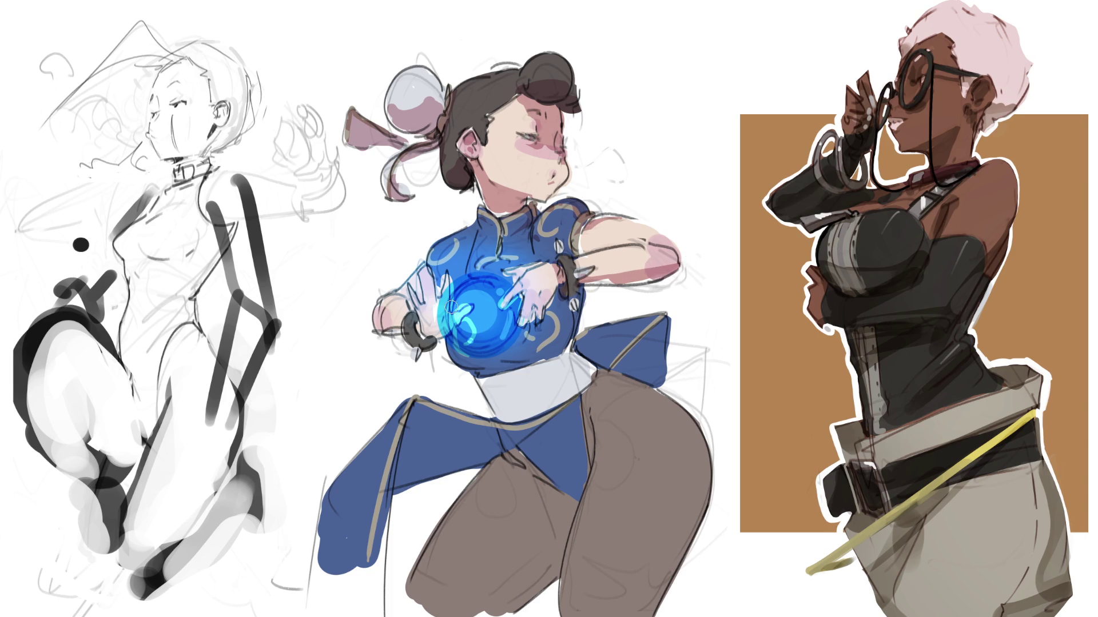
left_click_drag(414, 337, 394, 329)
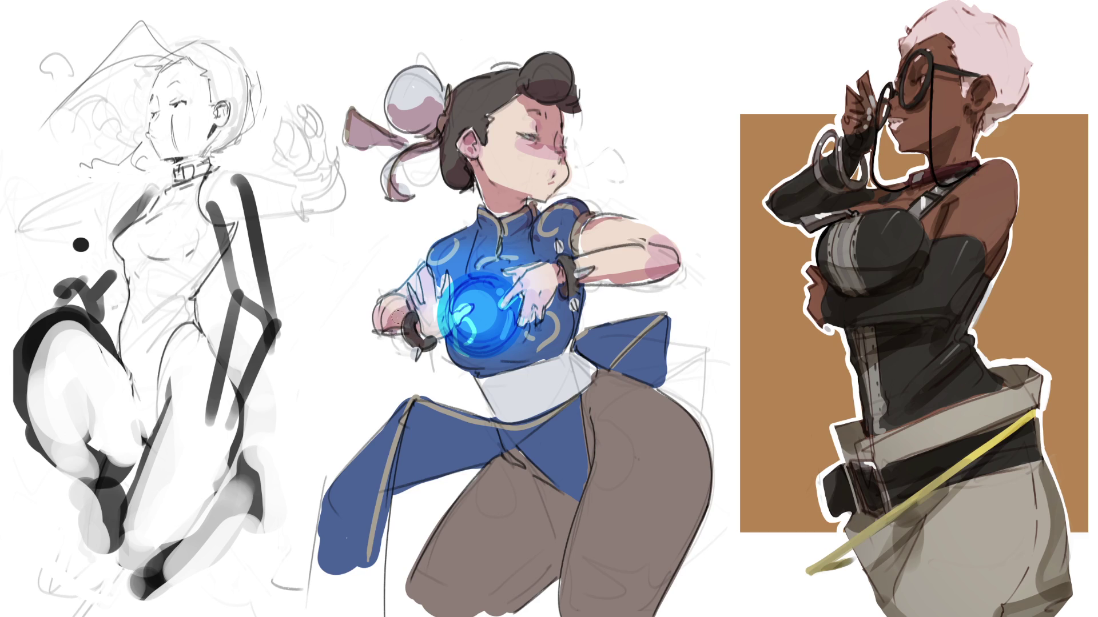
left_click_drag(472, 369, 533, 365)
mouse_move(574, 320)
left_mouse_down()
mouse_move(534, 365)
mouse_move(579, 285)
left_mouse_up()
mouse_move(556, 329)
left_mouse_down()
mouse_move(566, 326)
mouse_move(512, 363)
mouse_move(503, 355)
left_mouse_up()
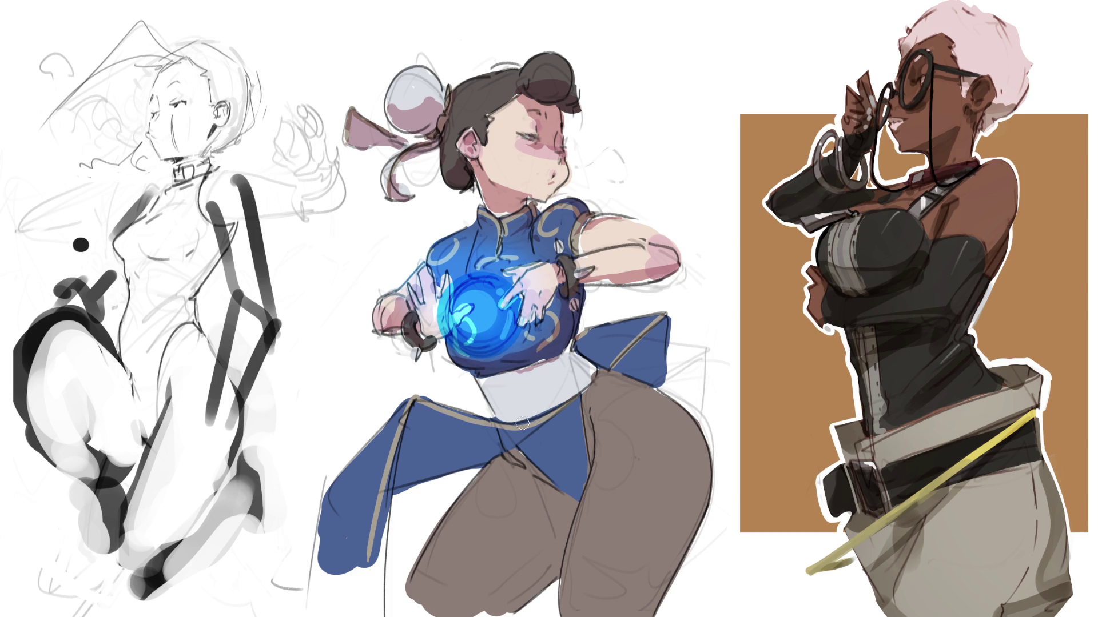
mouse_move(511, 384)
left_mouse_down()
mouse_move(486, 379)
mouse_move(514, 383)
mouse_move(561, 360)
mouse_move(497, 395)
mouse_move(595, 365)
mouse_move(476, 386)
mouse_move(615, 380)
mouse_move(658, 343)
mouse_move(646, 332)
mouse_move(658, 398)
mouse_move(595, 430)
left_mouse_up()
mouse_move(519, 447)
left_mouse_down()
mouse_move(506, 572)
mouse_move(532, 443)
mouse_move(549, 480)
mouse_move(541, 509)
mouse_move(509, 491)
mouse_move(552, 529)
mouse_move(566, 515)
mouse_move(551, 572)
mouse_move(528, 541)
left_mouse_up()
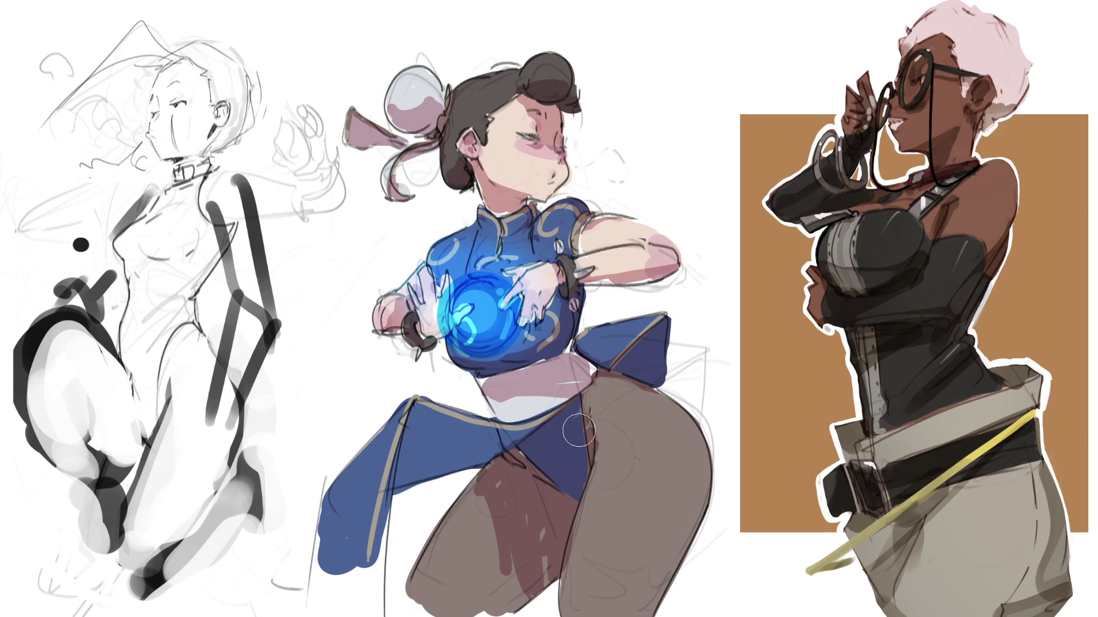
Shade both thighs reddish-brown and darken the front skirt panel with navy
mouse_move(580, 423)
left_mouse_down()
mouse_move(486, 503)
mouse_move(574, 438)
left_mouse_up()
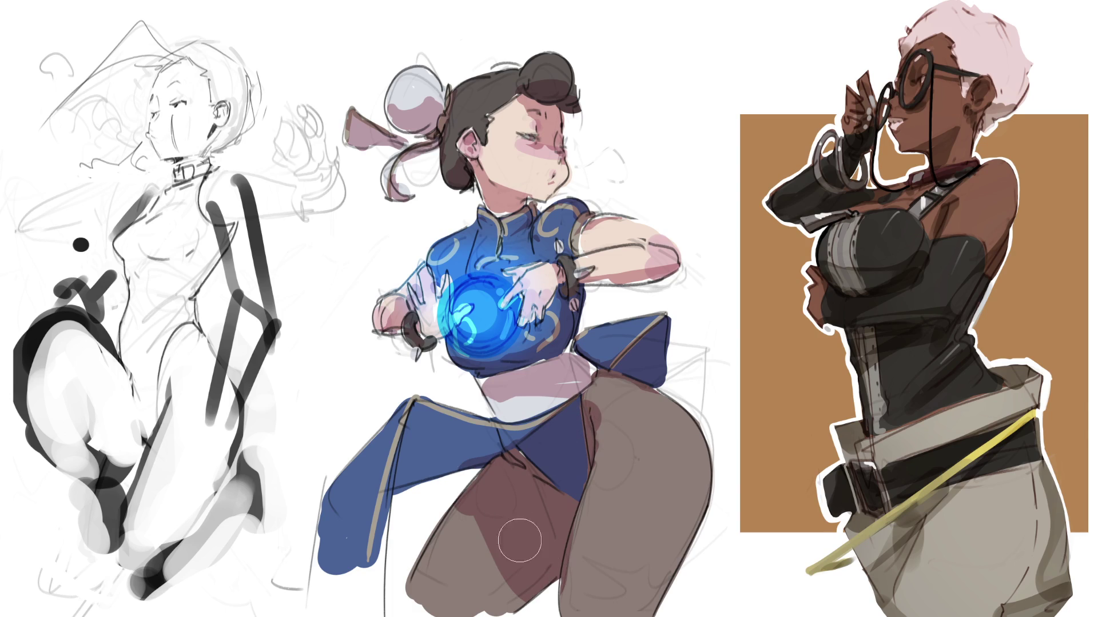
left_click_drag(612, 380, 666, 397)
mouse_move(520, 449)
left_mouse_down()
mouse_move(426, 431)
mouse_move(462, 459)
mouse_move(389, 526)
left_mouse_up()
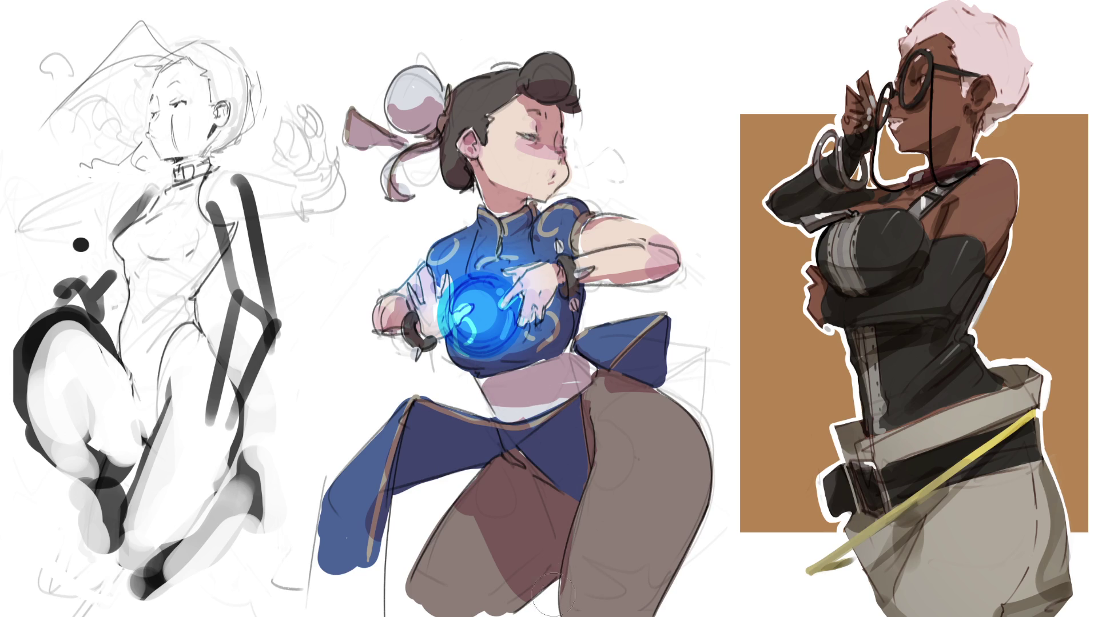
mouse_move(449, 532)
left_mouse_down()
mouse_move(440, 578)
mouse_move(480, 566)
left_mouse_up()
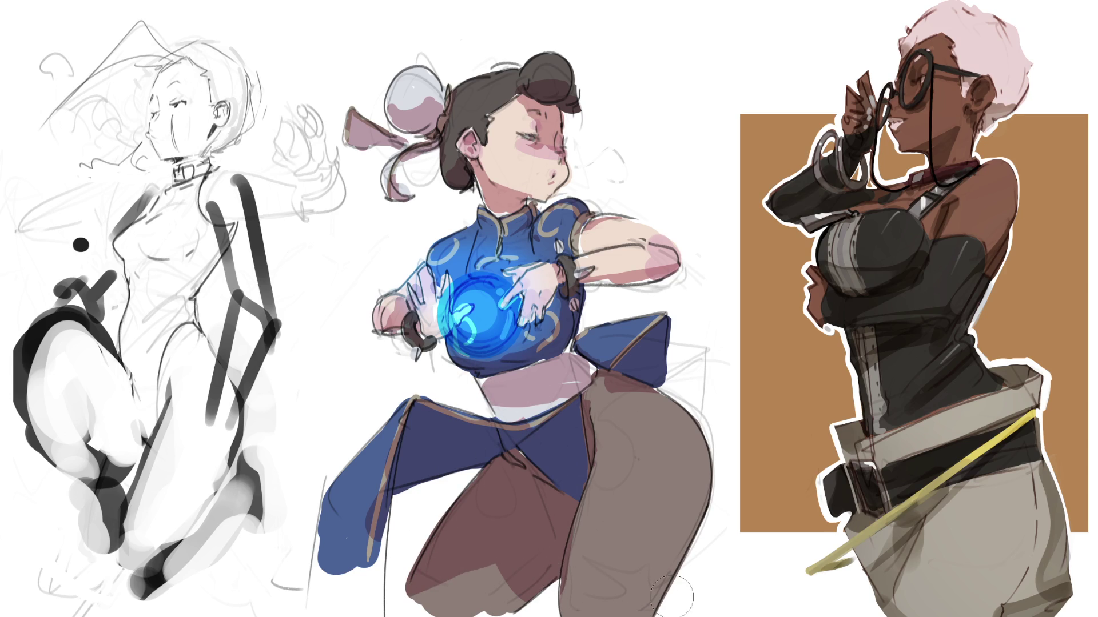
mouse_move(671, 472)
left_mouse_down()
mouse_move(717, 449)
mouse_move(719, 503)
mouse_move(657, 547)
left_mouse_up()
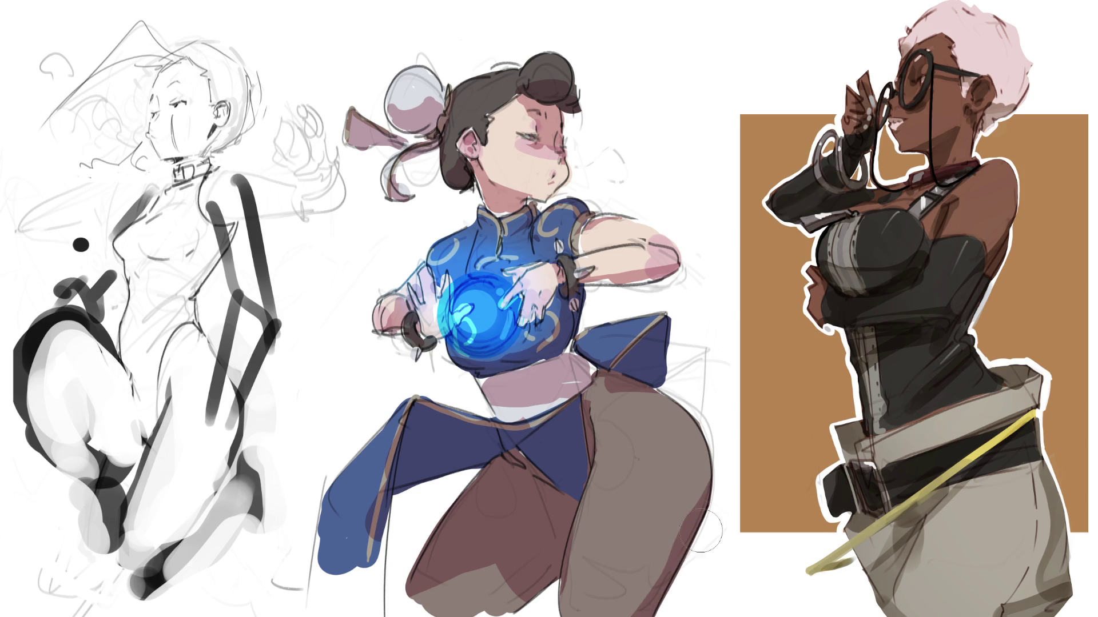
Deepen the dark shadow along the lower right thigh's edge
mouse_move(689, 517)
left_mouse_down()
mouse_move(646, 529)
mouse_move(652, 615)
left_mouse_up()
left_click_drag(717, 440, 612, 616)
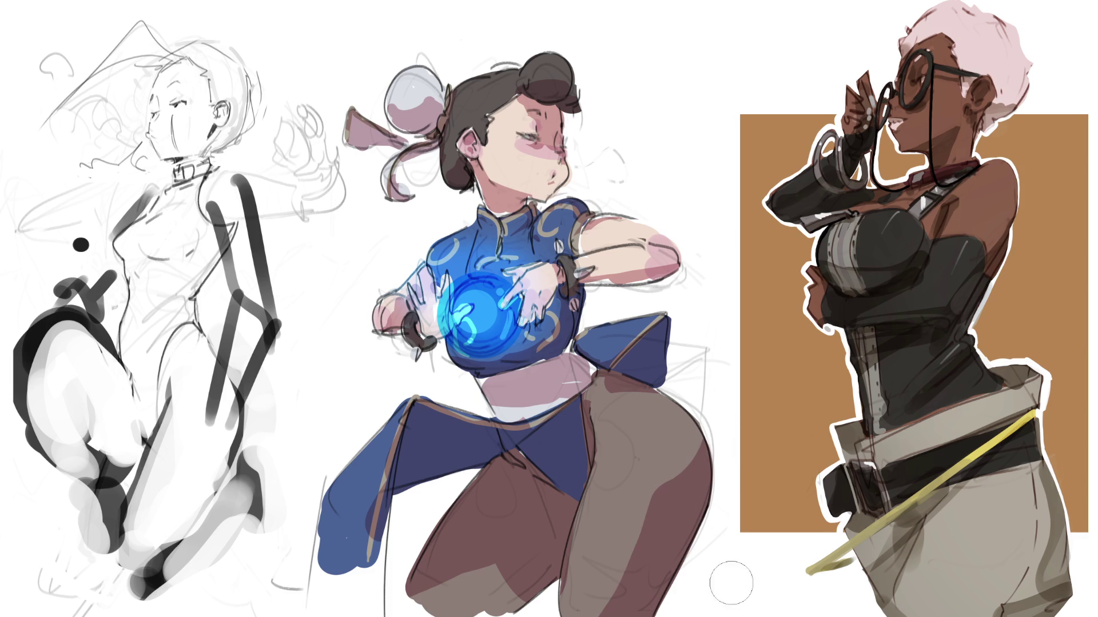
mouse_move(723, 428)
left_mouse_down()
mouse_move(623, 612)
mouse_move(704, 509)
left_mouse_up()
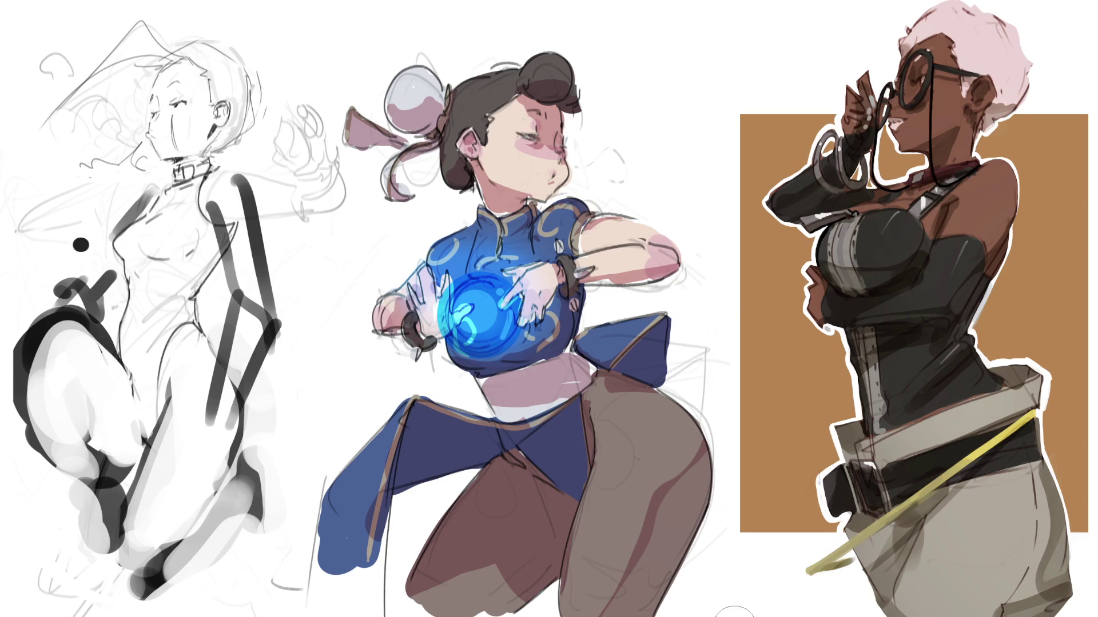
key("ctrl+z")
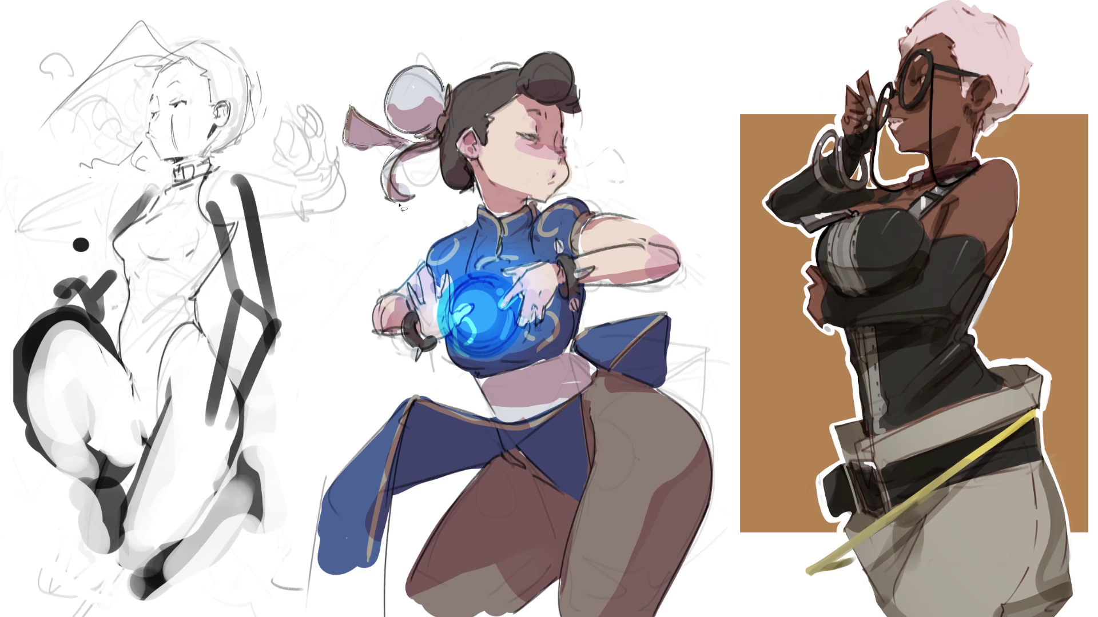
Lasso-select Chun-Li, tracing her hair bun, ribbon, face, arm, skirt flap, thigh and legs
mouse_move(443, 142)
left_mouse_down()
mouse_move(460, 197)
mouse_move(475, 191)
mouse_move(489, 100)
mouse_move(449, 97)
mouse_move(556, 54)
mouse_move(576, 85)
mouse_move(568, 117)
left_mouse_up()
mouse_move(573, 167)
left_mouse_down()
mouse_move(562, 197)
mouse_move(515, 237)
left_mouse_up()
mouse_move(593, 230)
left_mouse_down()
mouse_move(589, 216)
mouse_move(656, 230)
left_mouse_up()
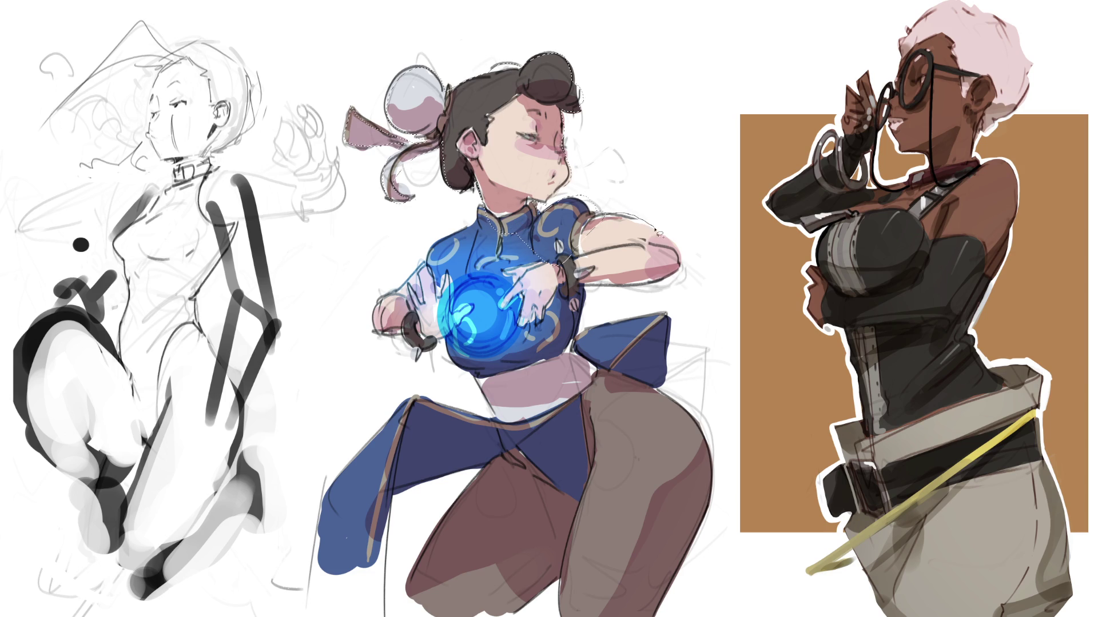
mouse_move(658, 283)
left_mouse_down()
mouse_move(602, 284)
mouse_move(605, 324)
mouse_move(651, 318)
mouse_move(714, 482)
mouse_move(647, 607)
left_mouse_up()
left_click_drag(566, 581, 528, 602)
mouse_move(446, 606)
left_mouse_down()
mouse_move(420, 566)
mouse_move(486, 468)
mouse_move(371, 572)
mouse_move(325, 533)
mouse_move(373, 452)
mouse_move(436, 404)
mouse_move(521, 419)
left_mouse_up()
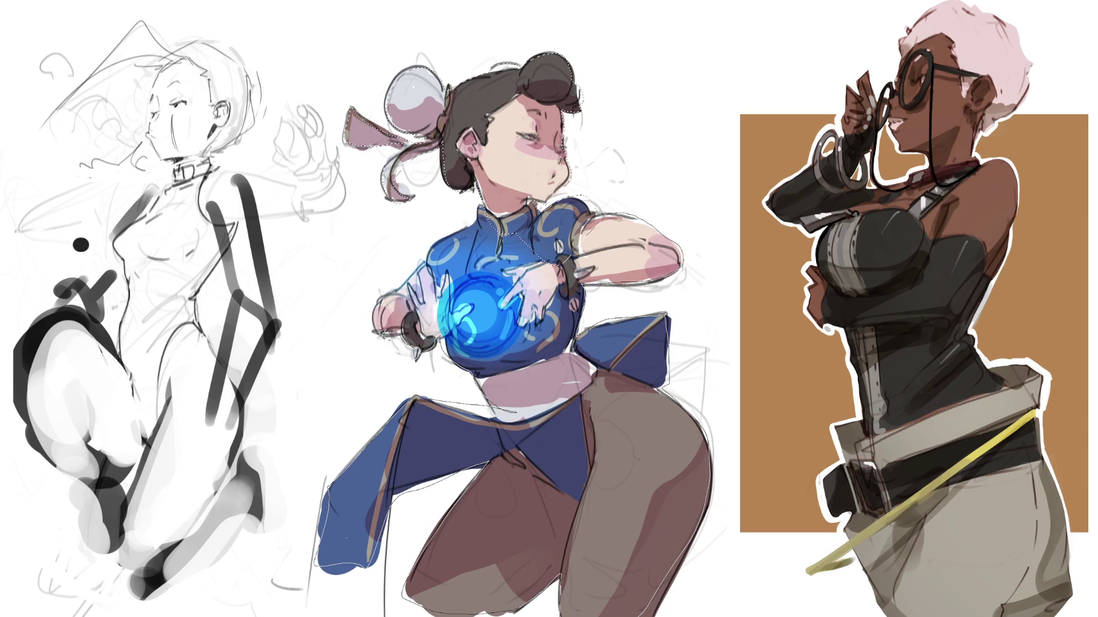
left_click_drag(440, 244, 482, 212)
Fill an offset rim around the selection, cycling orange, blue, red and pink to cyan, then deselect
key("b")
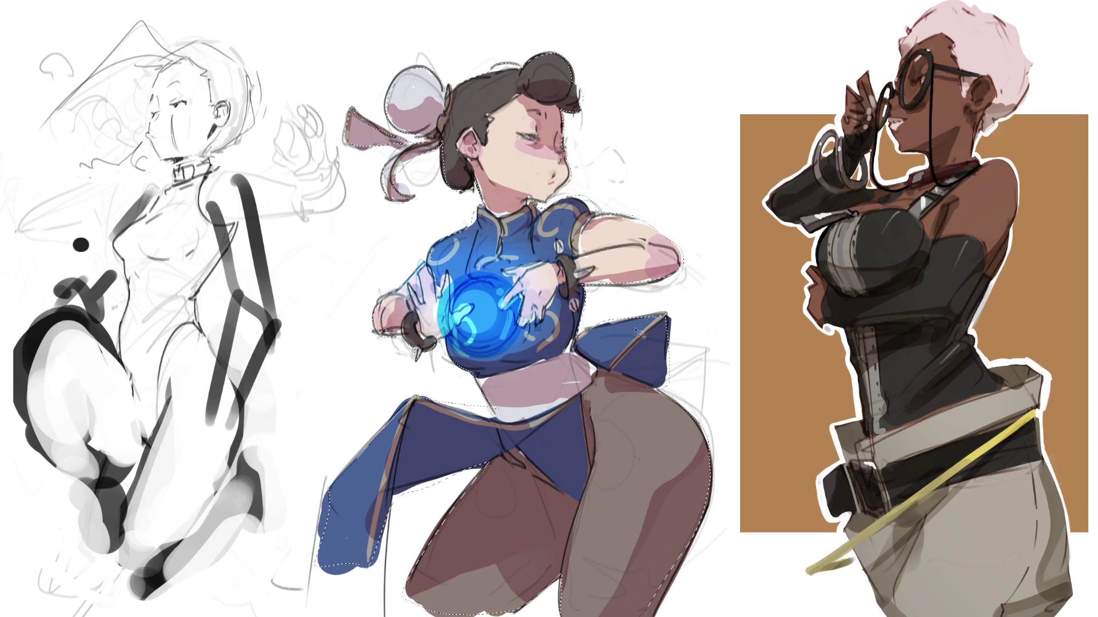
key("alt+BackSpace")
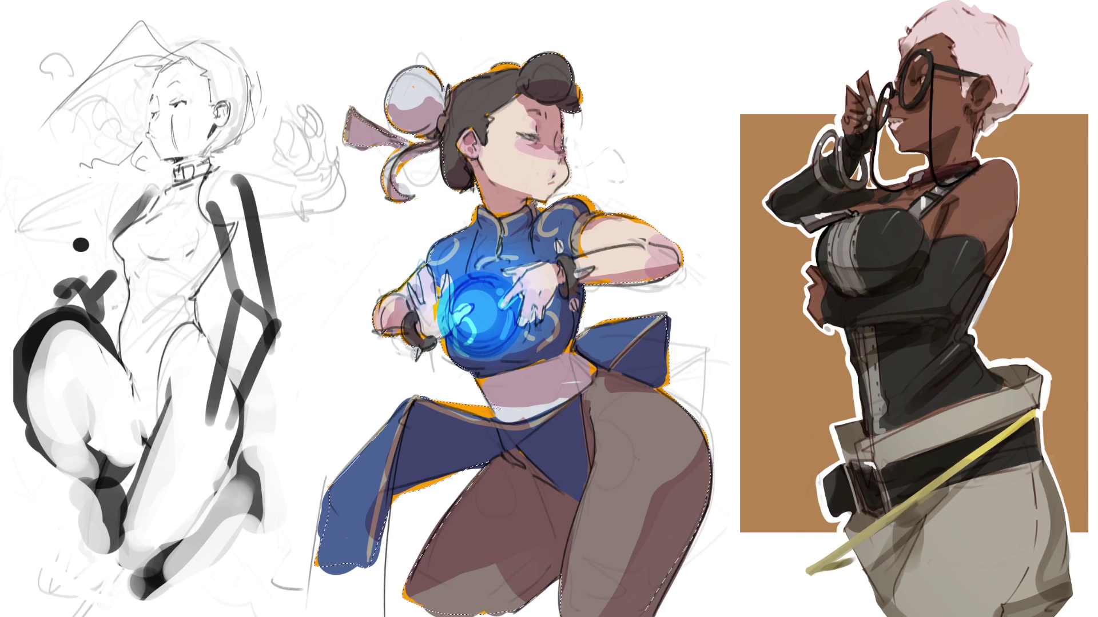
key("alt+BackSpace")
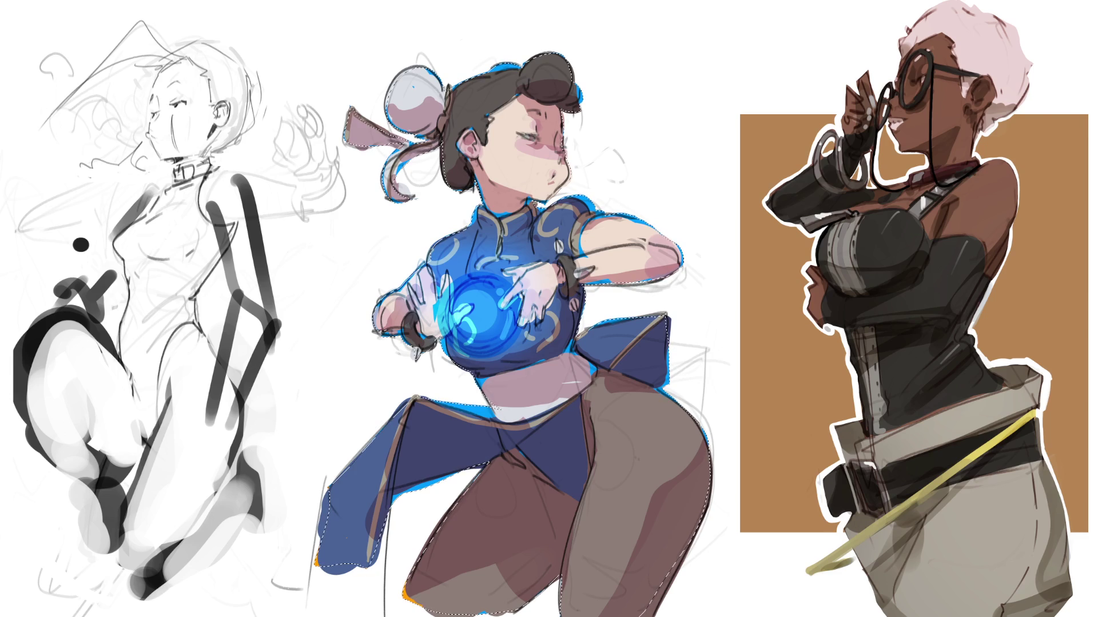
key("alt+BackSpace")
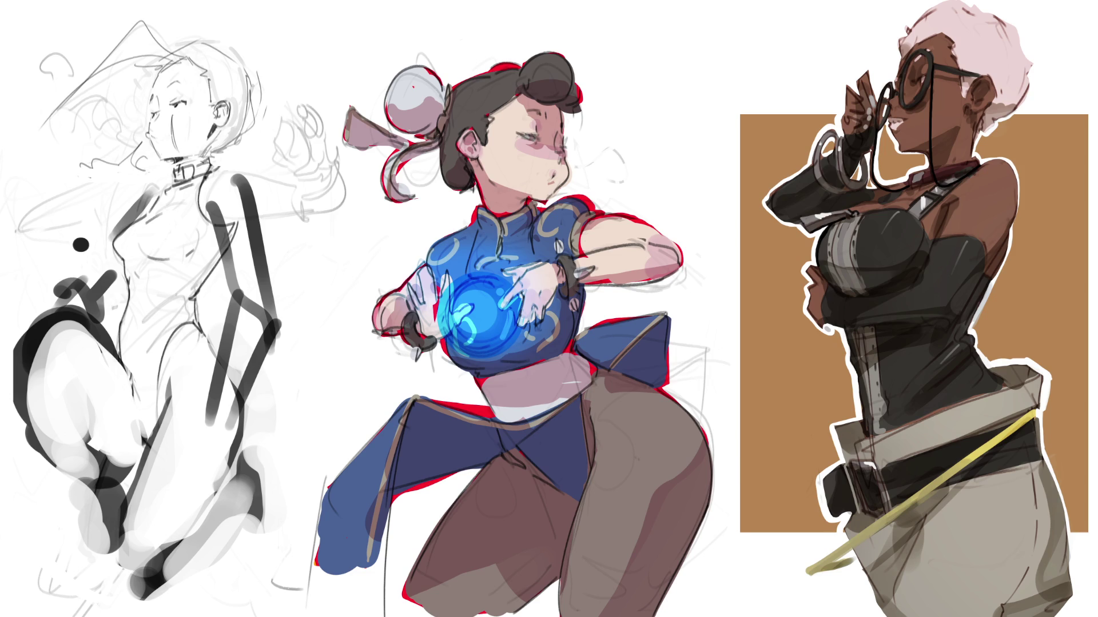
key("5")
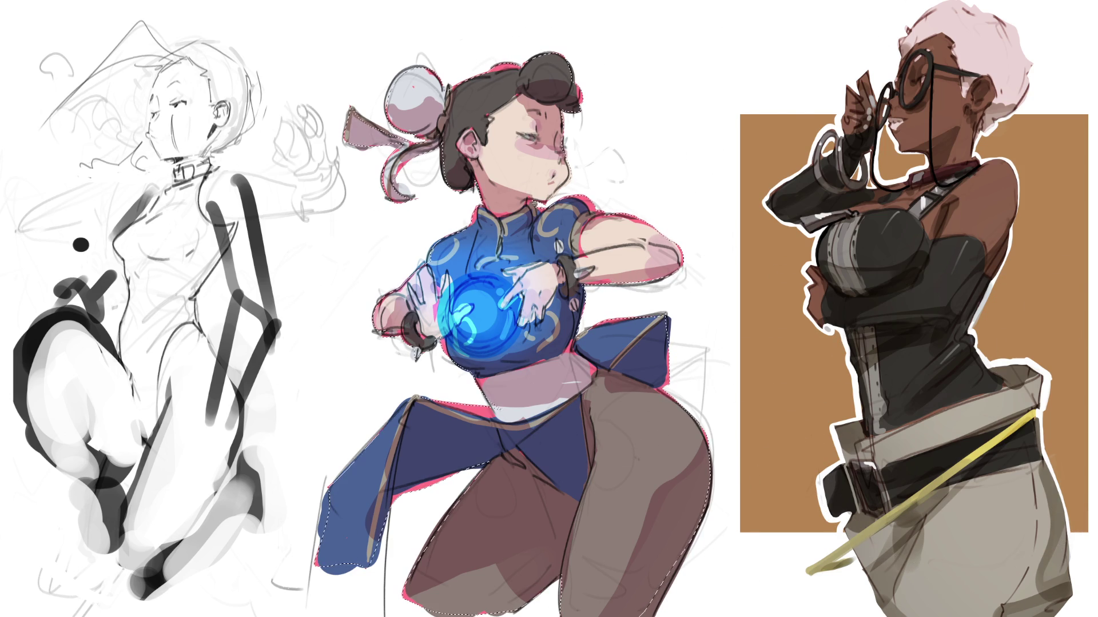
key("alt+BackSpace")
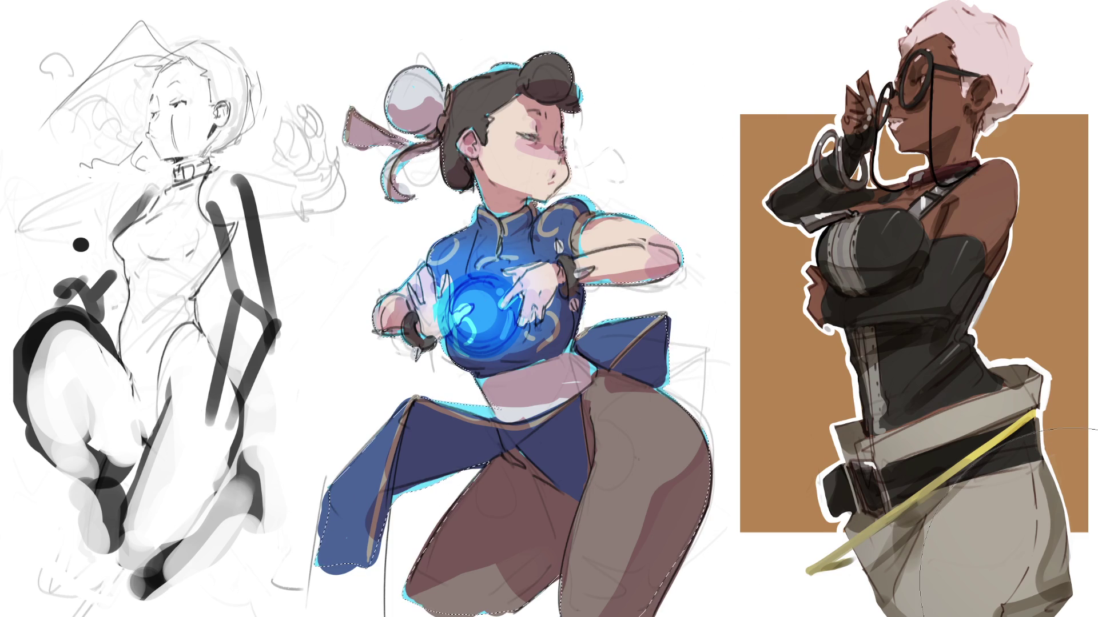
key("ctrl+d")
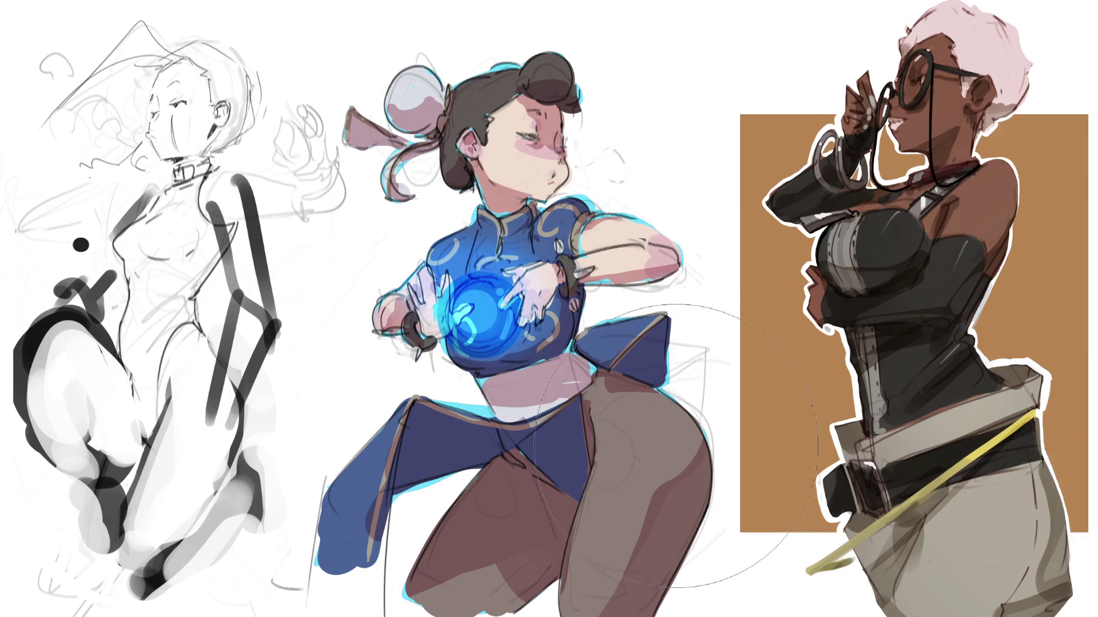
left_click_drag(677, 312, 659, 384)
Paint soft cyan glow along the cloth, hip, legs, shoulder and hair, undoing the thick thigh stroke
left_click_drag(608, 309, 701, 298)
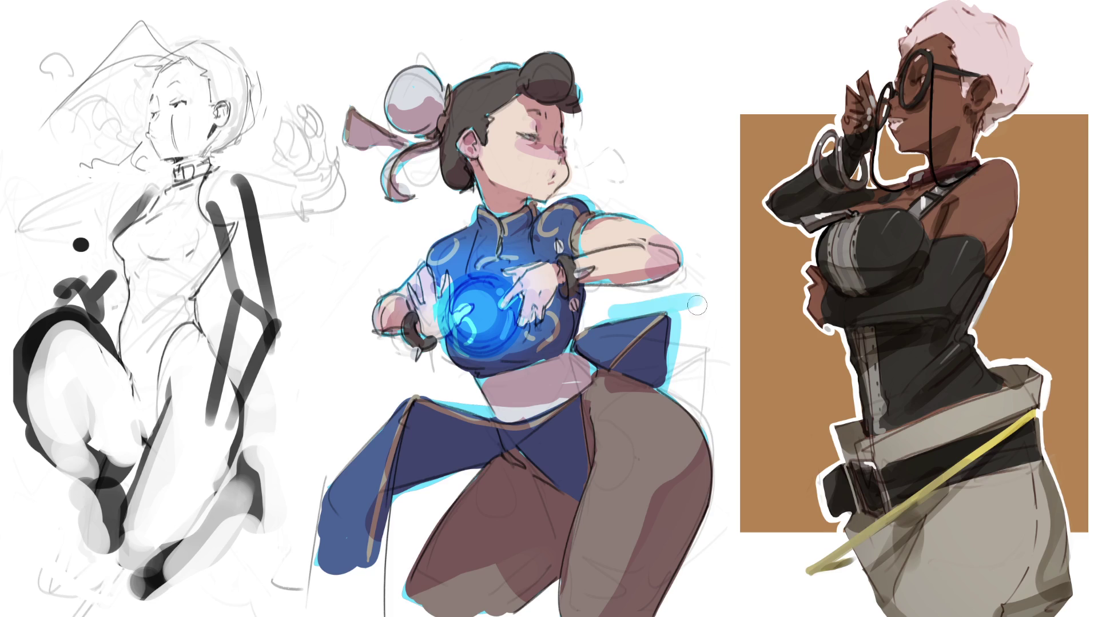
left_click_drag(669, 400, 683, 615)
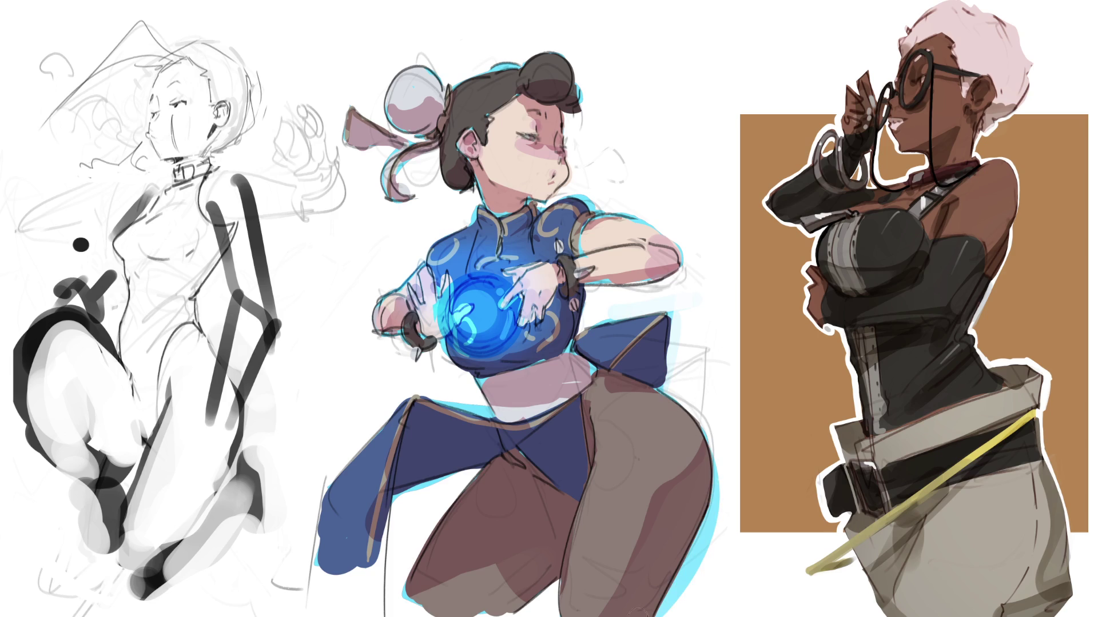
left_click_drag(669, 389, 673, 596)
key("ctrl+z")
key("ctrl+z")
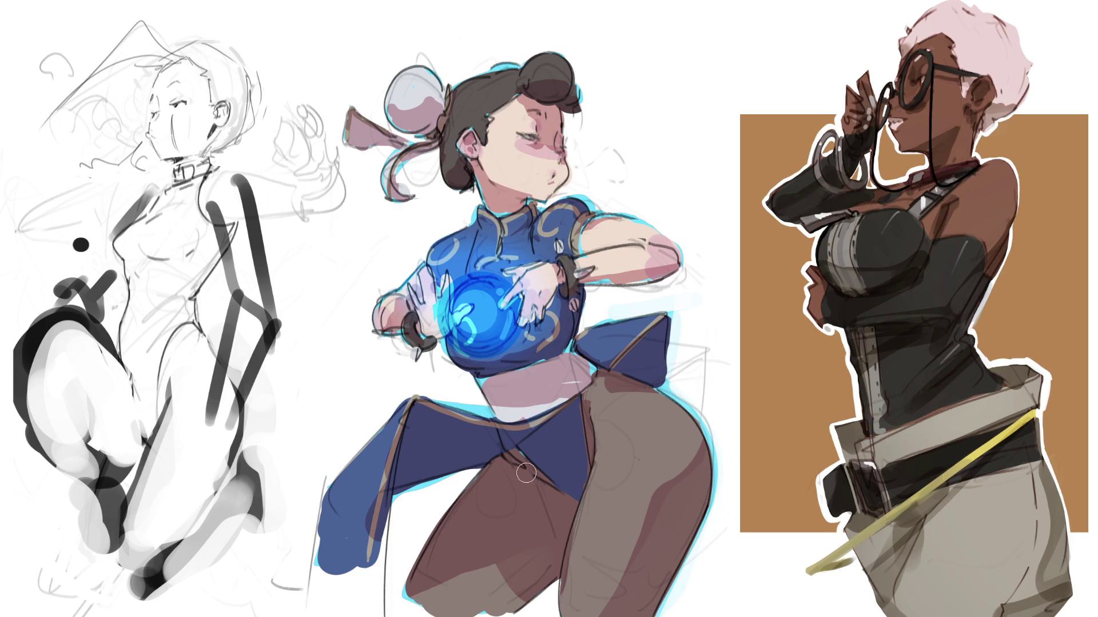
left_click_drag(405, 566, 409, 614)
left_click_drag(486, 466, 479, 480)
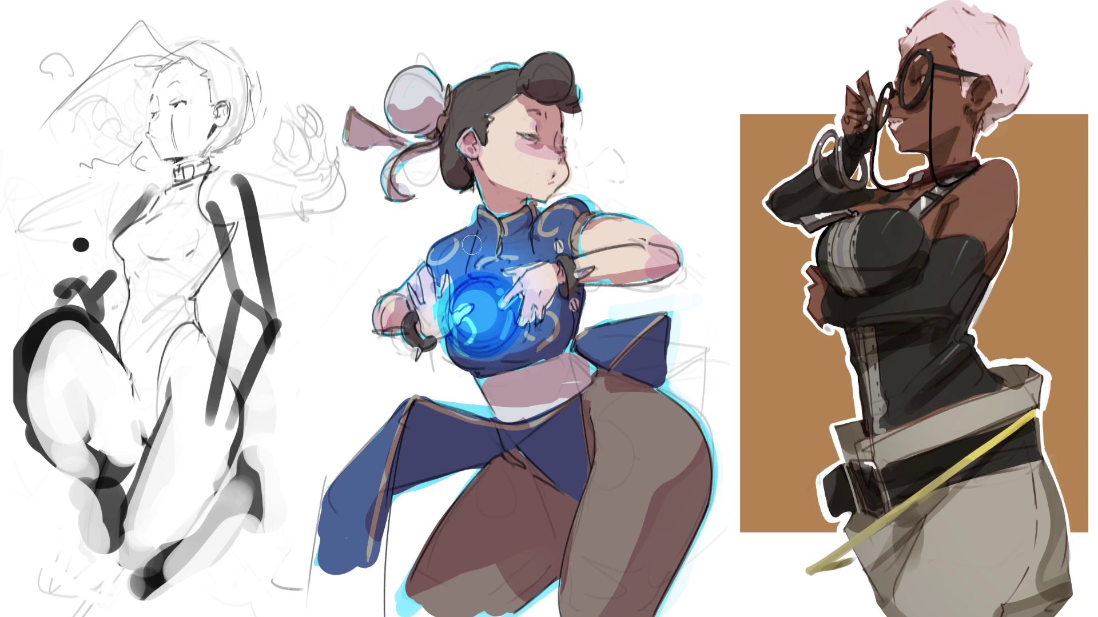
left_click_drag(438, 248, 417, 236)
mouse_move(638, 162)
left_mouse_down()
mouse_move(372, 354)
mouse_move(366, 377)
mouse_move(349, 354)
mouse_move(343, 445)
mouse_move(355, 423)
mouse_move(323, 481)
mouse_move(333, 506)
left_mouse_up()
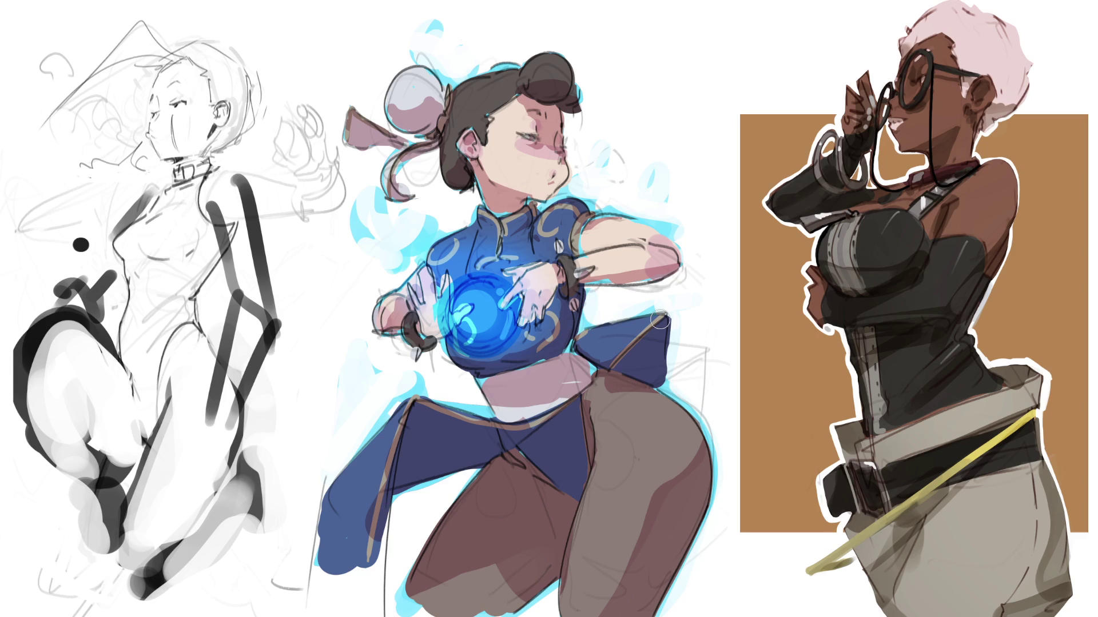
Undo stray strokes by the cloth corner, then brighten the energy orb with cyan glow and swirls
mouse_move(659, 321)
left_mouse_down()
mouse_move(683, 401)
mouse_move(709, 377)
mouse_move(712, 418)
mouse_move(707, 347)
left_mouse_up()
key("ctrl+z")
key("ctrl+z")
key("ctrl+z")
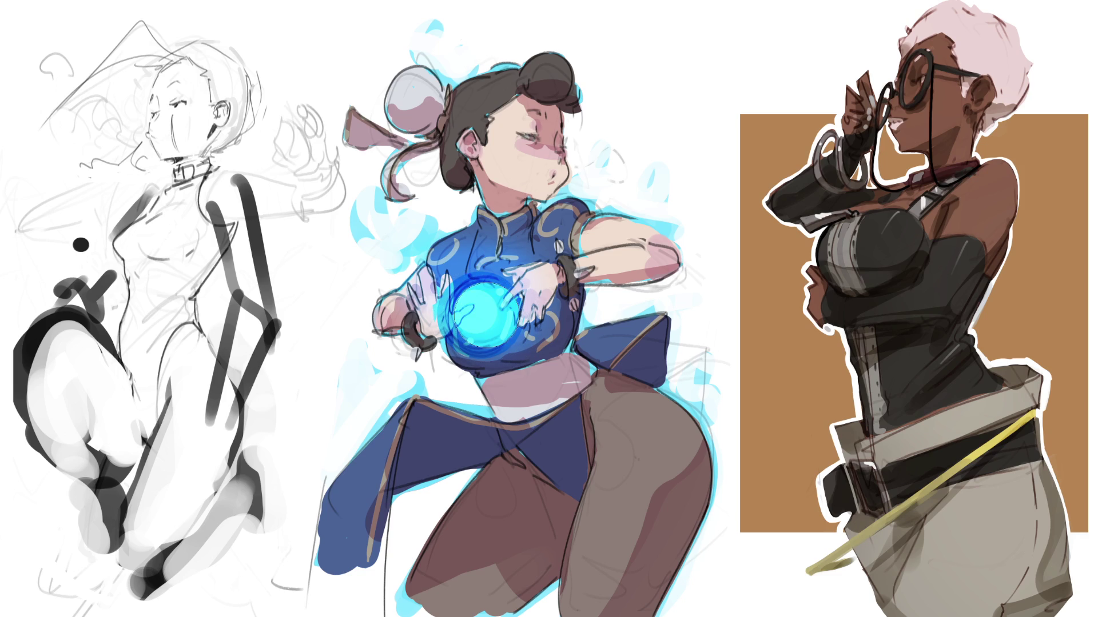
mouse_move(478, 309)
left_mouse_down()
mouse_move(475, 288)
mouse_move(472, 317)
mouse_move(498, 318)
left_mouse_up()
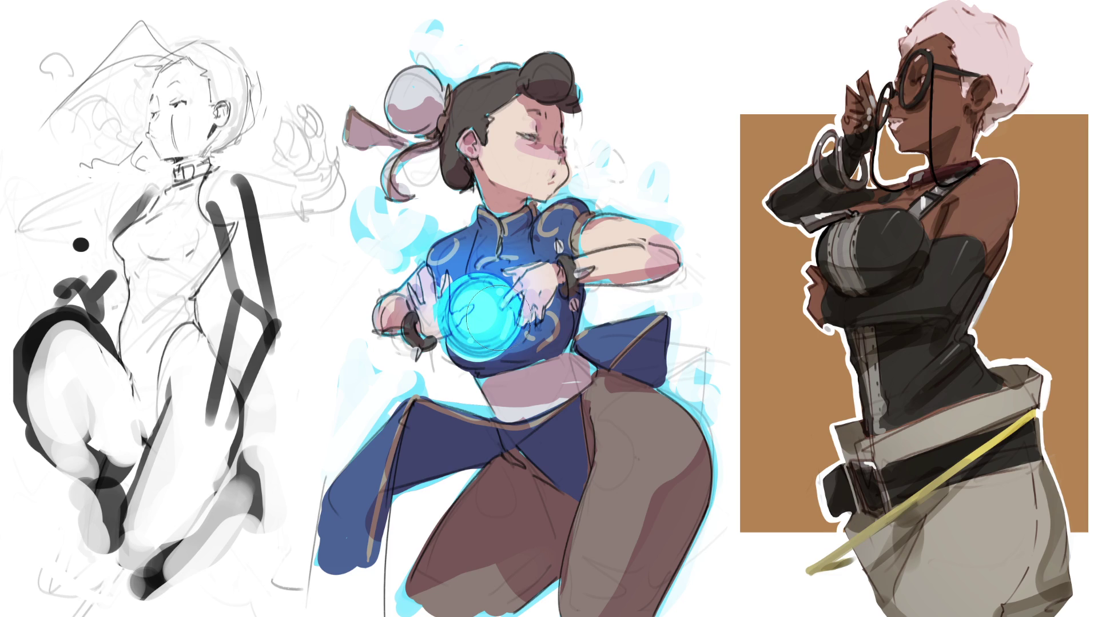
left_click_drag(490, 319, 488, 316)
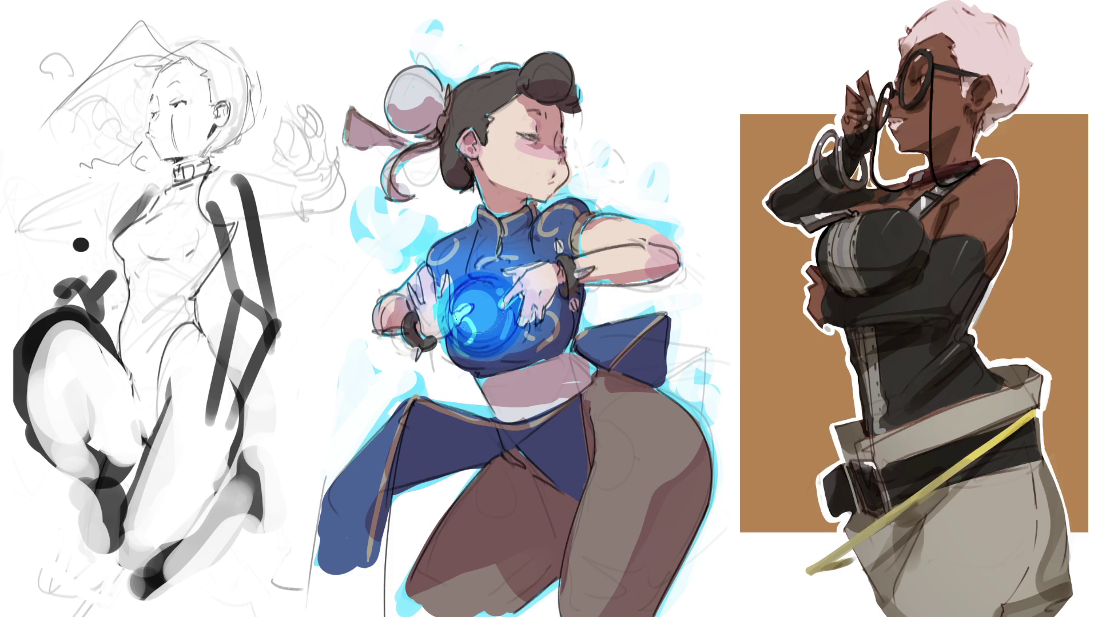
mouse_move(473, 313)
left_mouse_down()
mouse_move(491, 297)
mouse_move(475, 283)
left_mouse_up()
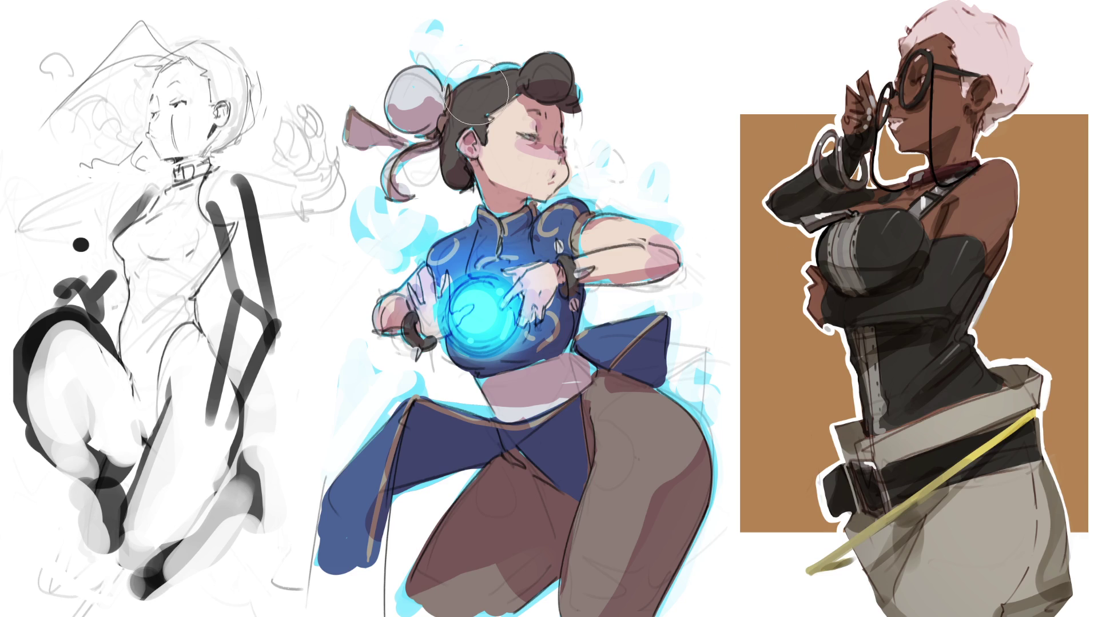
Try cyan strokes along Chun-Li's eye and eyelid, undoing the ones that look wrong
left_click_drag(521, 136, 495, 24)
key("ctrl+z")
mouse_move(520, 118)
left_mouse_down()
mouse_move(526, 136)
mouse_move(524, 127)
left_mouse_up()
left_click_drag(534, 139, 543, 130)
key("ctrl+z")
key("ctrl+z")
left_click_drag(564, 147, 572, 138)
left_click_drag(539, 130, 540, 123)
left_click_drag(518, 132, 571, 145)
key("ctrl+z")
key("ctrl+z")
key("ctrl+z")
Darken the white highlight in her near eye and draw a thin white line on the hip
left_click(532, 137)
mouse_move(543, 424)
left_mouse_down()
mouse_move(489, 466)
mouse_move(394, 491)
mouse_move(415, 410)
mouse_move(521, 437)
mouse_move(540, 426)
left_mouse_up()
key("b")
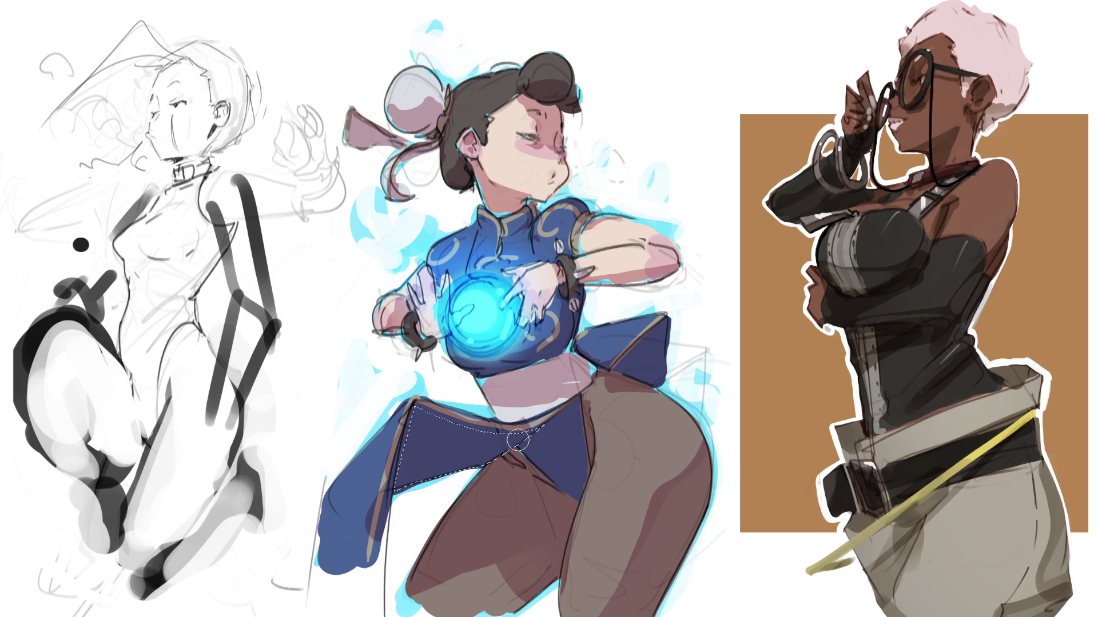
Deselect and draw a thin white line across the pink waist, adjusting the brush size
key("ctrl+d")
mouse_move(582, 396)
left_mouse_down()
mouse_move(518, 446)
mouse_move(579, 504)
mouse_move(594, 471)
mouse_move(584, 399)
left_mouse_up()
key("b")
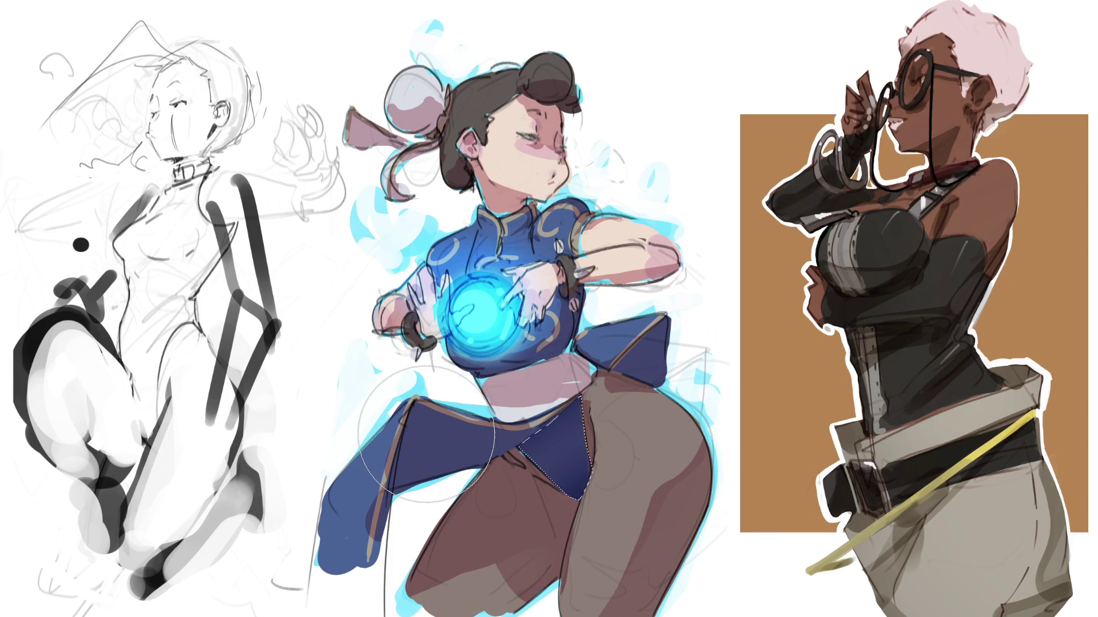
key("bracketleft")
key("bracketleft")
key("bracketleft")
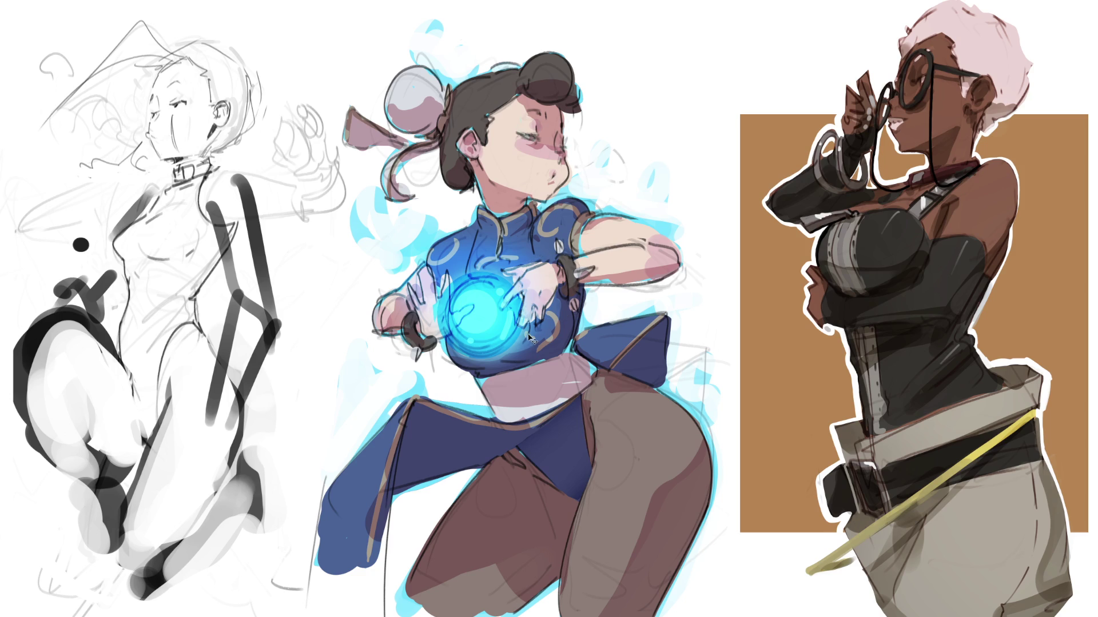
Shade the dark-blue crotch panel with a navy band and dark diagonal edge strokes
left_click(548, 446)
left_click_drag(521, 447, 575, 397)
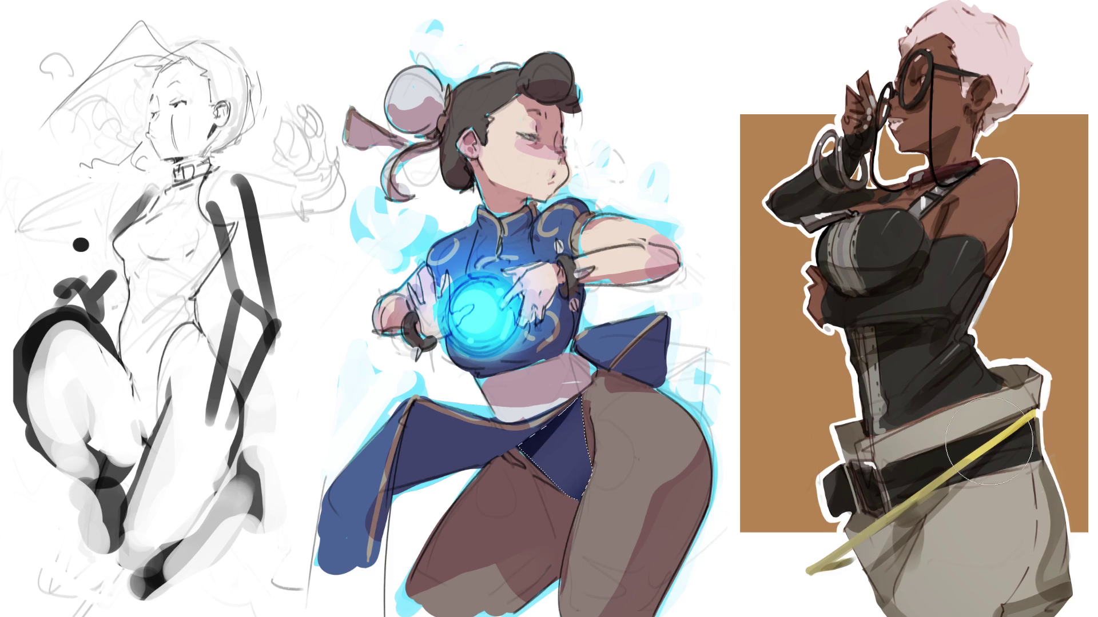
key("ctrl+d")
left_click_drag(610, 368, 665, 319)
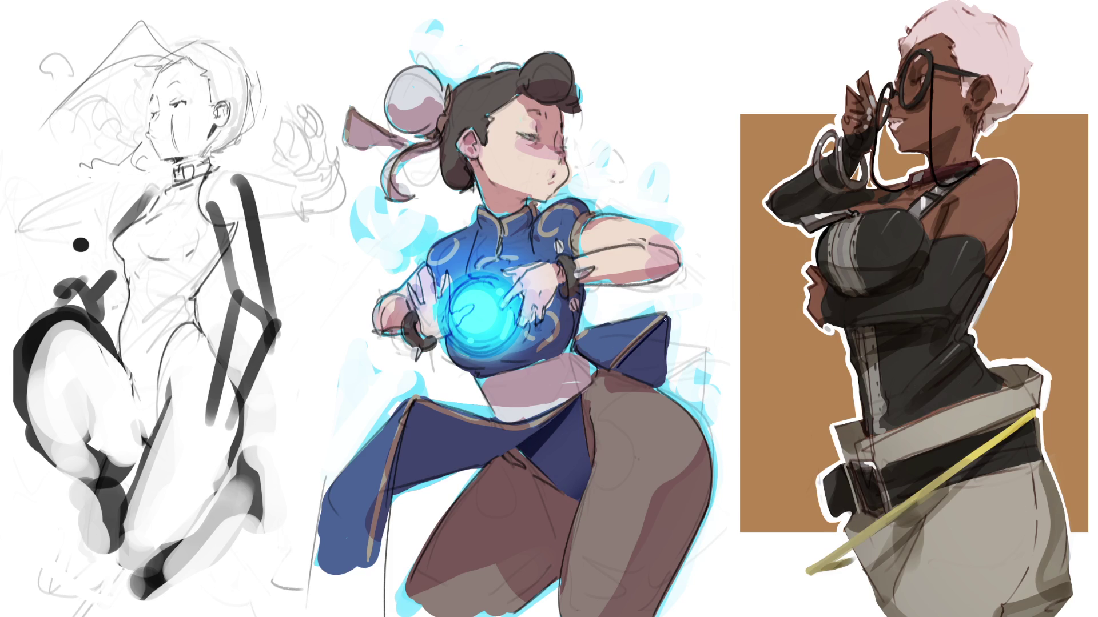
mouse_move(612, 370)
left_mouse_down()
mouse_move(670, 313)
mouse_move(617, 369)
left_mouse_up()
left_click_drag(673, 312, 663, 343)
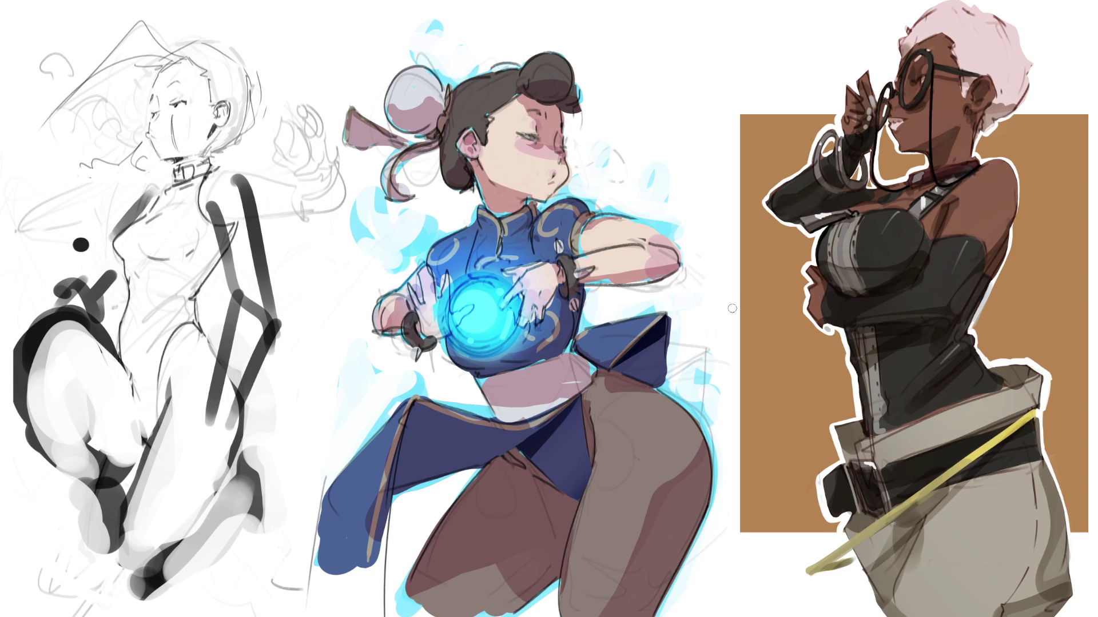
key("ctrl+z")
key("ctrl+z")
left_click_drag(672, 309, 613, 369)
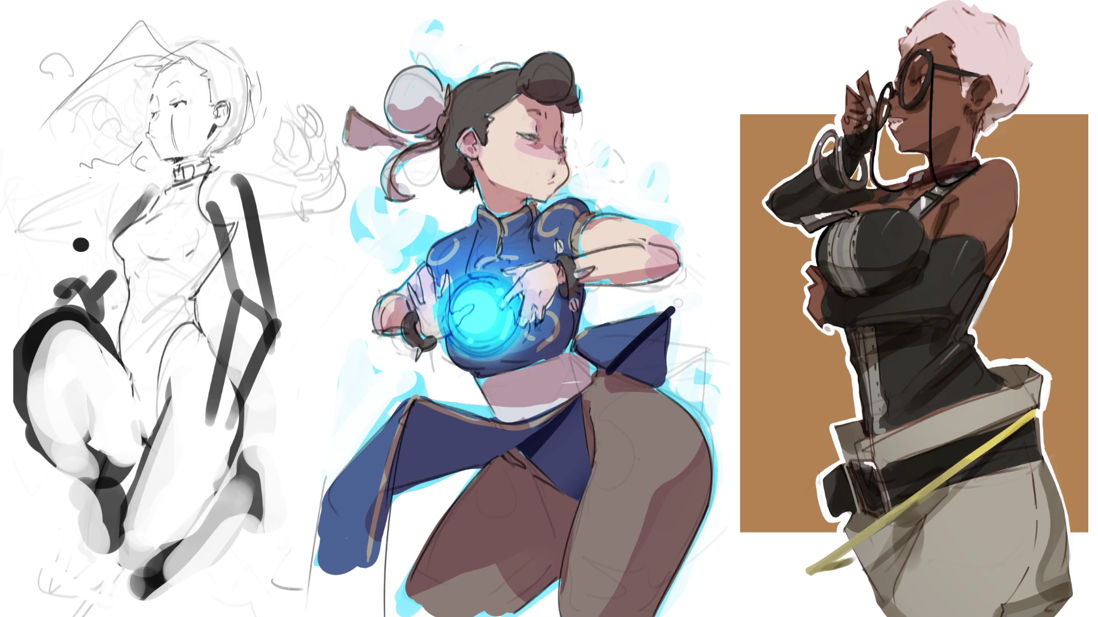
key("ctrl+z")
left_click(618, 367)
mouse_move(629, 357)
left_mouse_down()
mouse_move(626, 368)
mouse_move(643, 340)
mouse_move(628, 375)
mouse_move(646, 351)
left_mouse_up()
key("ctrl+z")
key("ctrl+z")
key("ctrl+z")
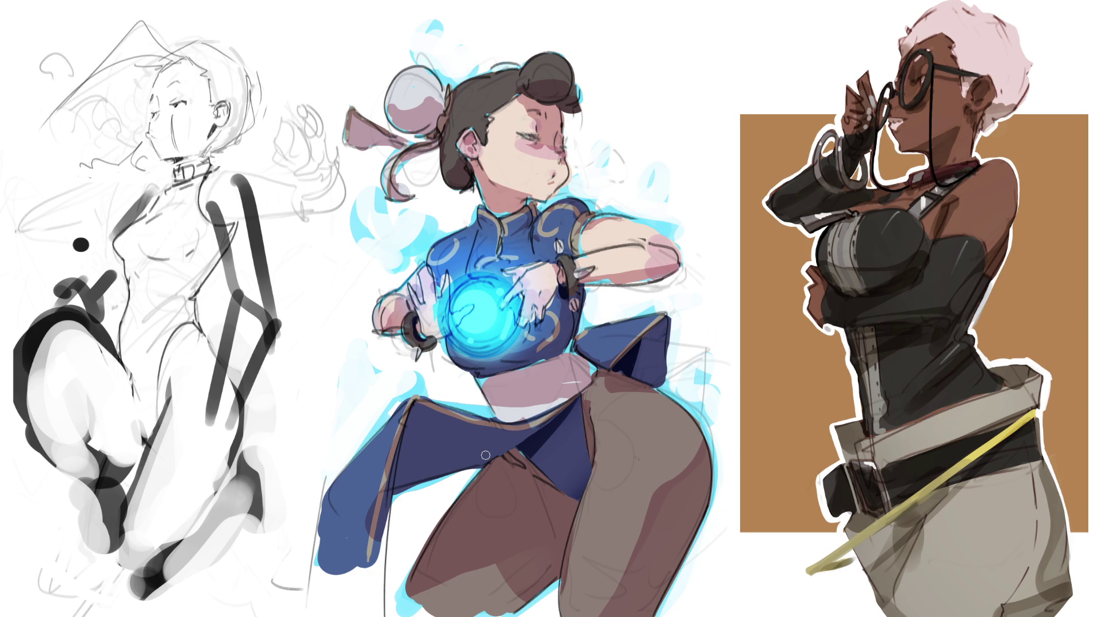
Add dark marks at the collar and inner thigh, then try and undo dark eyelid lines
left_click_drag(527, 202, 530, 202)
mouse_move(571, 496)
left_mouse_down()
mouse_move(571, 529)
mouse_move(574, 503)
mouse_move(556, 498)
mouse_move(570, 524)
mouse_move(582, 511)
left_mouse_up()
left_click_drag(518, 134, 542, 136)
key("ctrl+z")
left_click_drag(516, 134, 536, 138)
key("ctrl+z")
mouse_move(36, 34)
left_mouse_down()
mouse_move(283, 65)
mouse_move(333, 127)
mouse_move(378, 233)
mouse_move(418, 207)
mouse_move(413, 162)
mouse_move(434, 166)
mouse_move(424, 224)
mouse_move(321, 353)
mouse_move(291, 518)
mouse_move(388, 616)
mouse_move(36, 34)
left_mouse_up()
Delete the left-hand sketch, then delete stray marks on Chun-Li's midriff, sash, forearm and thigh
key("Delete")
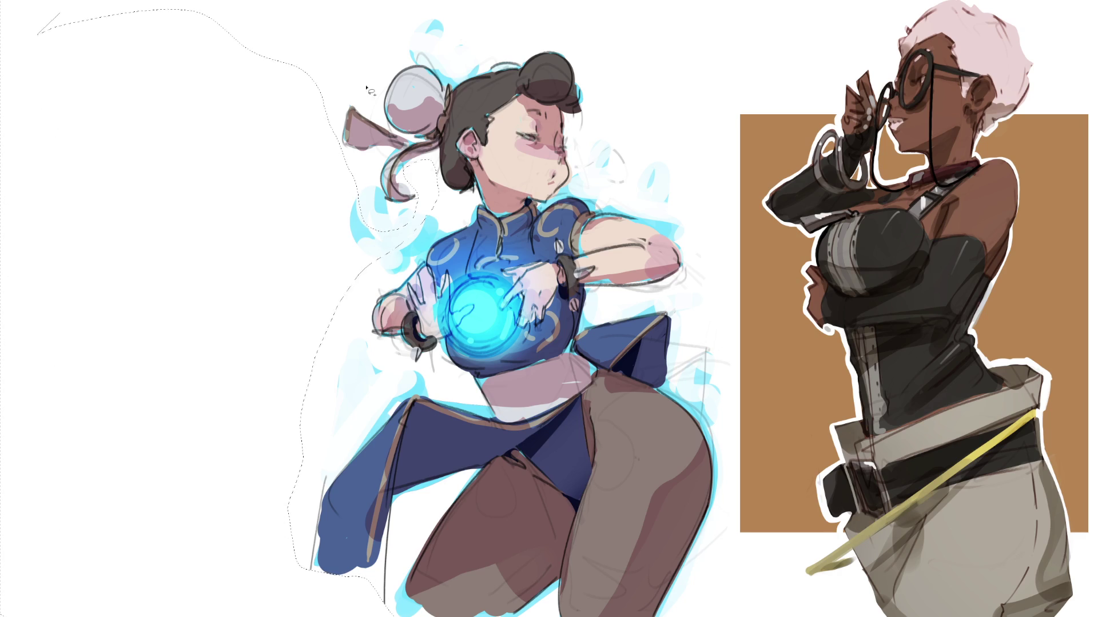
key("ctrl+d")
left_click_drag(552, 373, 555, 395)
left_click_drag(575, 357, 573, 360)
mouse_move(629, 327)
left_mouse_down()
mouse_move(663, 328)
mouse_move(674, 343)
mouse_move(674, 397)
mouse_move(715, 323)
mouse_move(686, 320)
left_mouse_up()
mouse_move(625, 296)
left_mouse_down()
mouse_move(709, 265)
mouse_move(693, 312)
left_mouse_up()
mouse_move(650, 443)
left_mouse_down()
mouse_move(605, 468)
mouse_move(592, 531)
mouse_move(635, 614)
mouse_move(629, 515)
mouse_move(610, 565)
left_mouse_up()
mouse_move(532, 480)
left_mouse_down()
mouse_move(563, 523)
mouse_move(553, 559)
mouse_move(503, 606)
mouse_move(424, 583)
mouse_move(515, 486)
mouse_move(530, 483)
mouse_move(546, 518)
left_mouse_up()
left_click_drag(467, 385, 446, 386)
key("Delete")
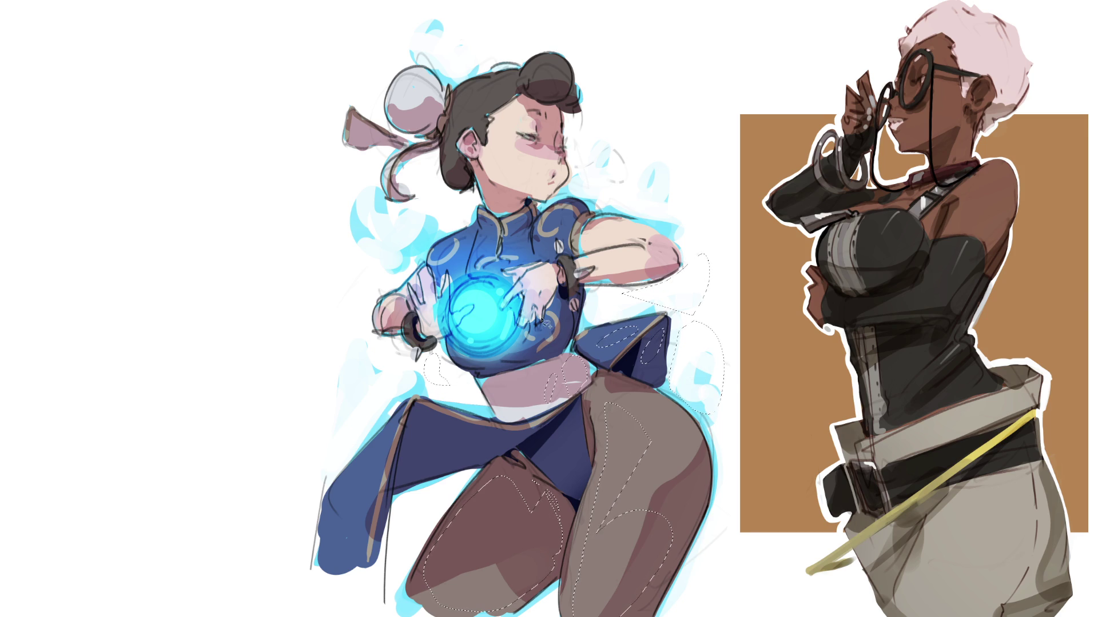
Clear stray marks around the hair bun and face, then start moving Chun-Li left
left_click_drag(451, 62, 407, 44)
left_click_drag(431, 94, 387, 106)
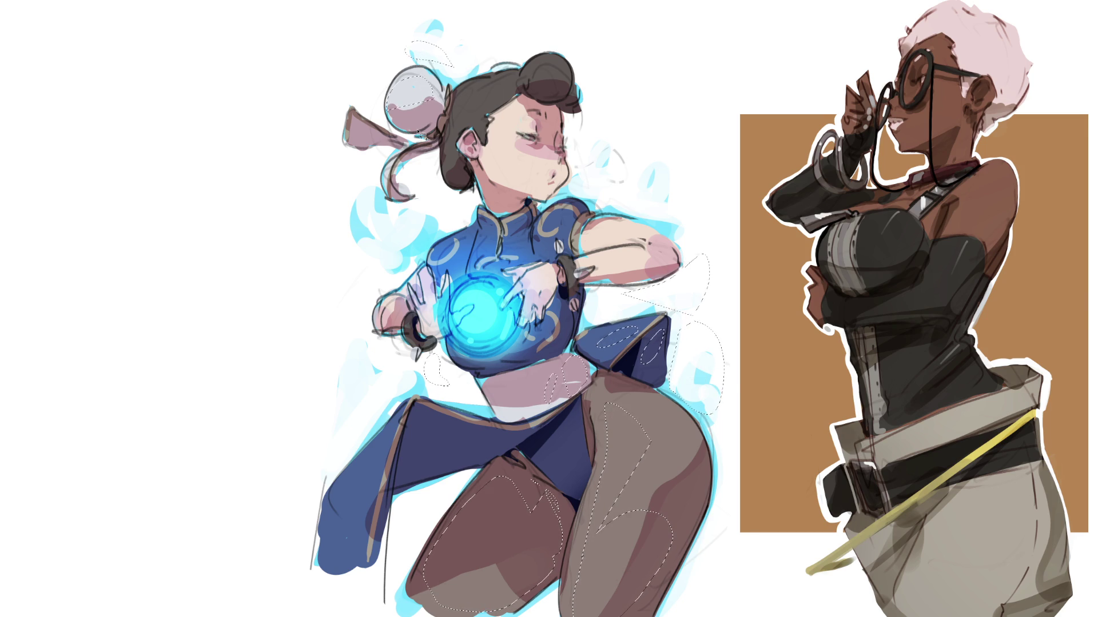
key("ctrl+d")
mouse_move(652, 140)
left_mouse_down()
mouse_move(573, 116)
mouse_move(574, 166)
mouse_move(605, 197)
mouse_move(653, 194)
left_mouse_up()
key("ctrl+d")
key("ctrl+t")
left_click_drag(604, 254, 303, 245)
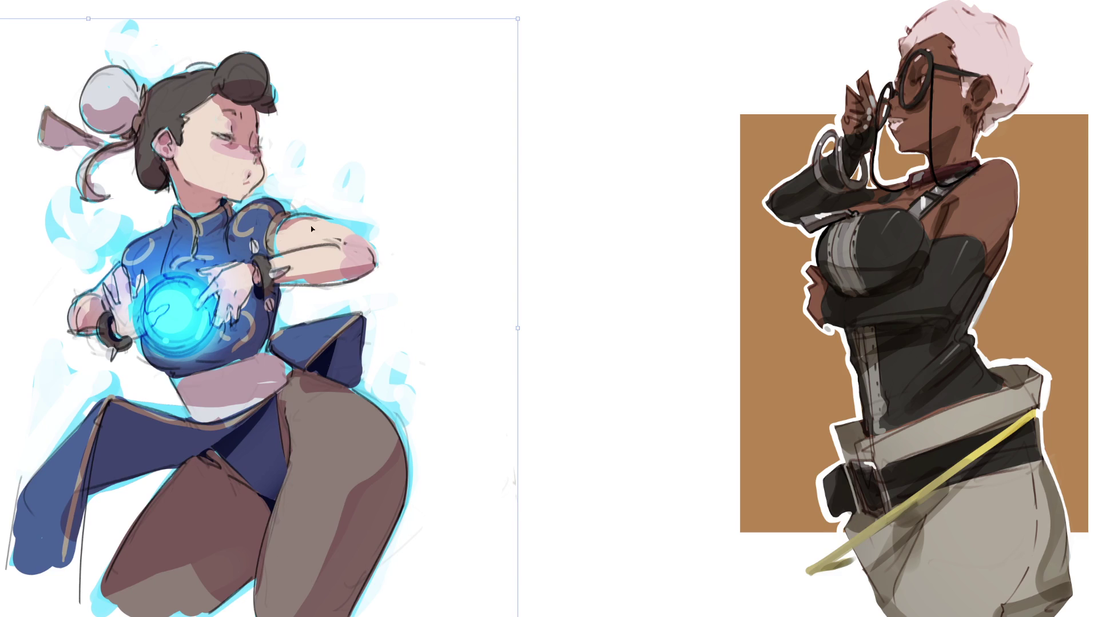
Confirm Chun-Li's move to the left side and return to the brush
key("Return")
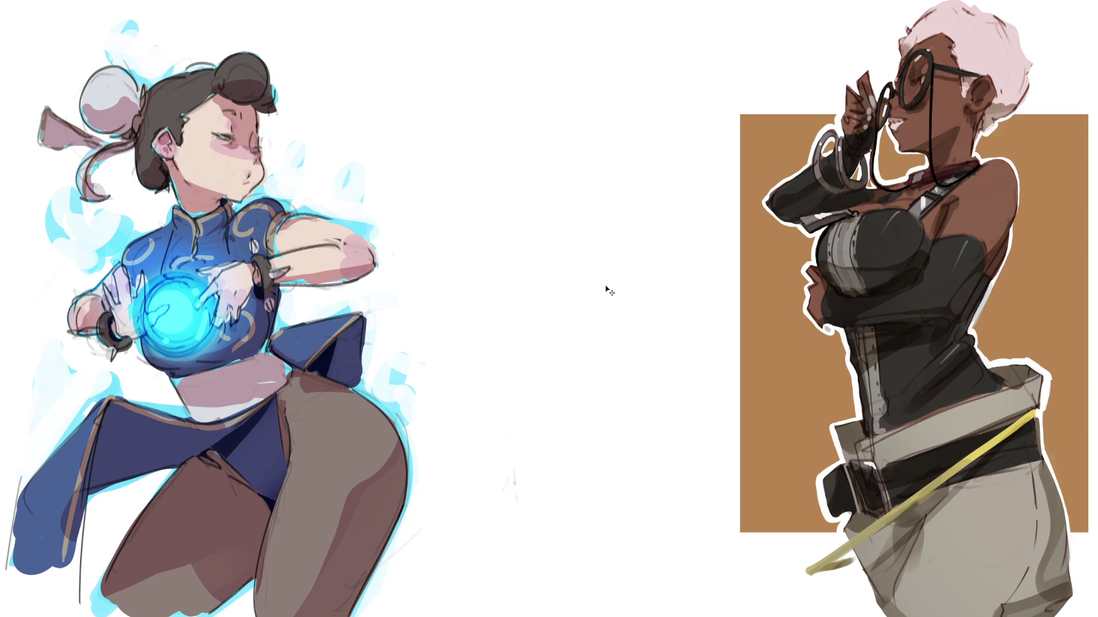
key("b")
Sketch a rough hand outline with knuckles and a cuff, then fade it with a large soft eraser
left_click_drag(518, 103, 536, 153)
mouse_move(519, 102)
left_mouse_down()
mouse_move(552, 75)
mouse_move(631, 107)
mouse_move(635, 135)
left_mouse_up()
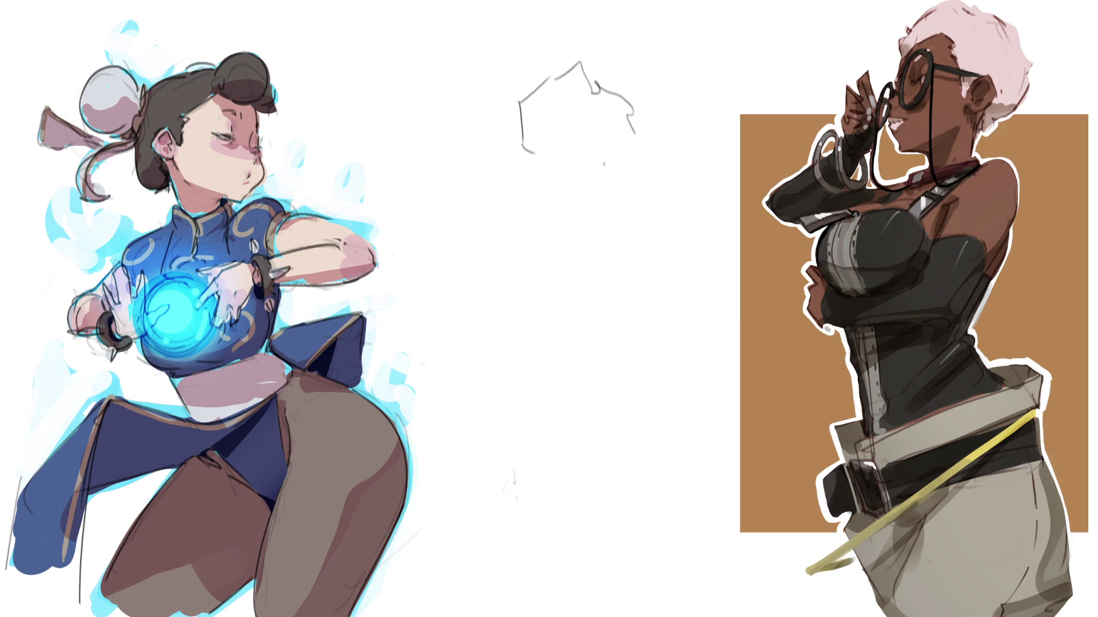
mouse_move(541, 116)
left_mouse_down()
mouse_move(565, 162)
mouse_move(593, 166)
mouse_move(629, 138)
mouse_move(675, 191)
mouse_move(624, 200)
mouse_move(669, 197)
left_mouse_up()
mouse_move(670, 202)
left_mouse_down()
mouse_move(638, 207)
mouse_move(575, 182)
mouse_move(598, 204)
left_mouse_up()
mouse_move(534, 165)
left_mouse_down()
mouse_move(478, 145)
mouse_move(512, 140)
mouse_move(515, 169)
mouse_move(620, 206)
left_mouse_up()
mouse_move(615, 200)
left_mouse_down()
mouse_move(598, 183)
mouse_move(614, 199)
left_mouse_up()
mouse_move(596, 71)
left_mouse_down()
mouse_move(663, 166)
mouse_move(669, 209)
left_mouse_up()
left_click_drag(612, 214, 639, 221)
mouse_move(629, 217)
left_mouse_down()
mouse_move(658, 246)
mouse_move(602, 210)
left_mouse_up()
mouse_move(603, 209)
left_mouse_down()
mouse_move(622, 277)
mouse_move(682, 252)
left_mouse_up()
mouse_move(680, 218)
left_mouse_down()
mouse_move(688, 257)
mouse_move(673, 324)
left_mouse_up()
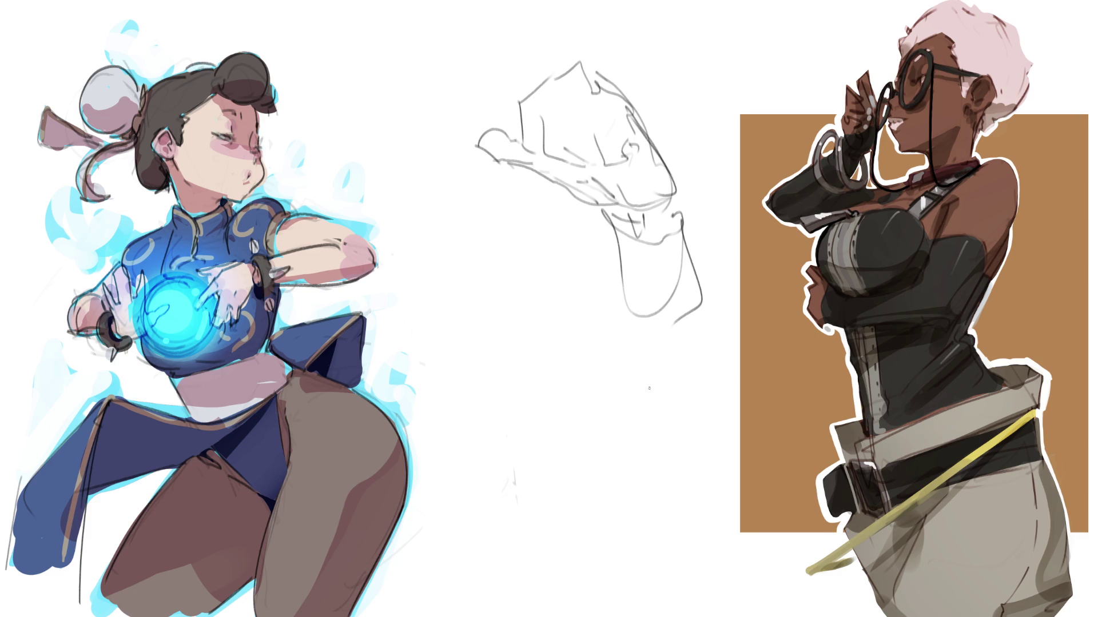
key("bracketright")
key("bracketright")
key("bracketright")
mouse_move(547, 101)
left_mouse_down()
mouse_move(657, 336)
mouse_move(637, 301)
mouse_move(649, 203)
mouse_move(666, 284)
left_mouse_up()
key("e")
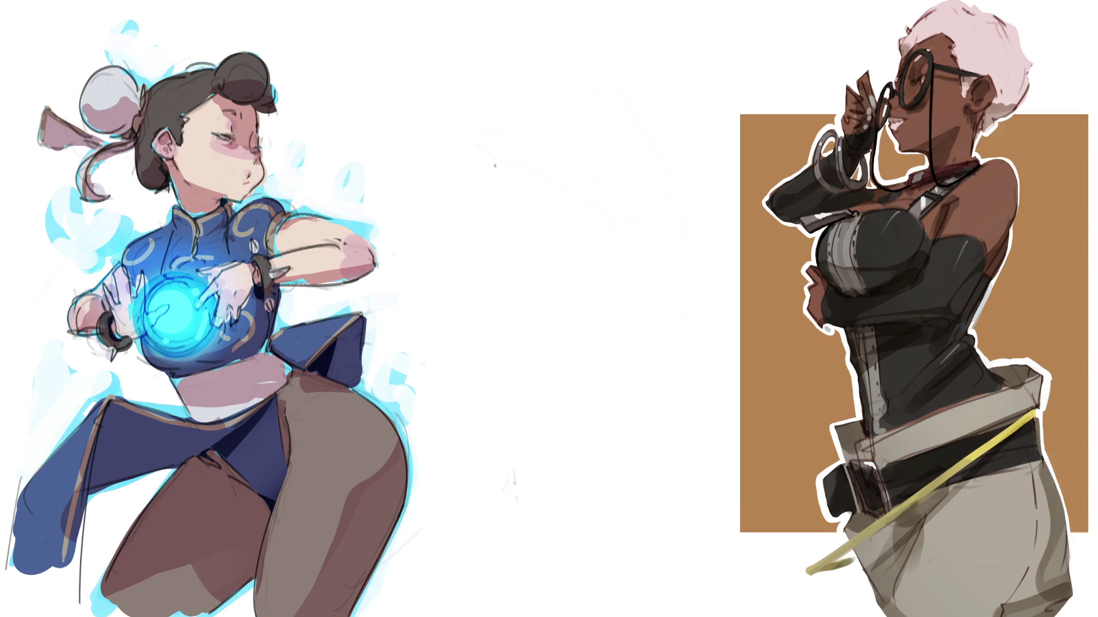
Redraw a boxy clenched fist with knuckles and a long forearm, then fade it to light guides
mouse_move(513, 179)
left_mouse_down()
mouse_move(525, 229)
mouse_move(573, 145)
mouse_move(596, 171)
mouse_move(592, 228)
left_mouse_up()
mouse_move(582, 232)
left_mouse_down()
mouse_move(532, 243)
mouse_move(584, 234)
left_mouse_up()
mouse_move(552, 153)
left_mouse_down()
mouse_move(580, 162)
mouse_move(525, 133)
mouse_move(475, 173)
mouse_move(509, 201)
mouse_move(534, 283)
mouse_move(563, 268)
left_mouse_up()
left_click_drag(607, 186, 547, 291)
left_click_drag(606, 147, 594, 259)
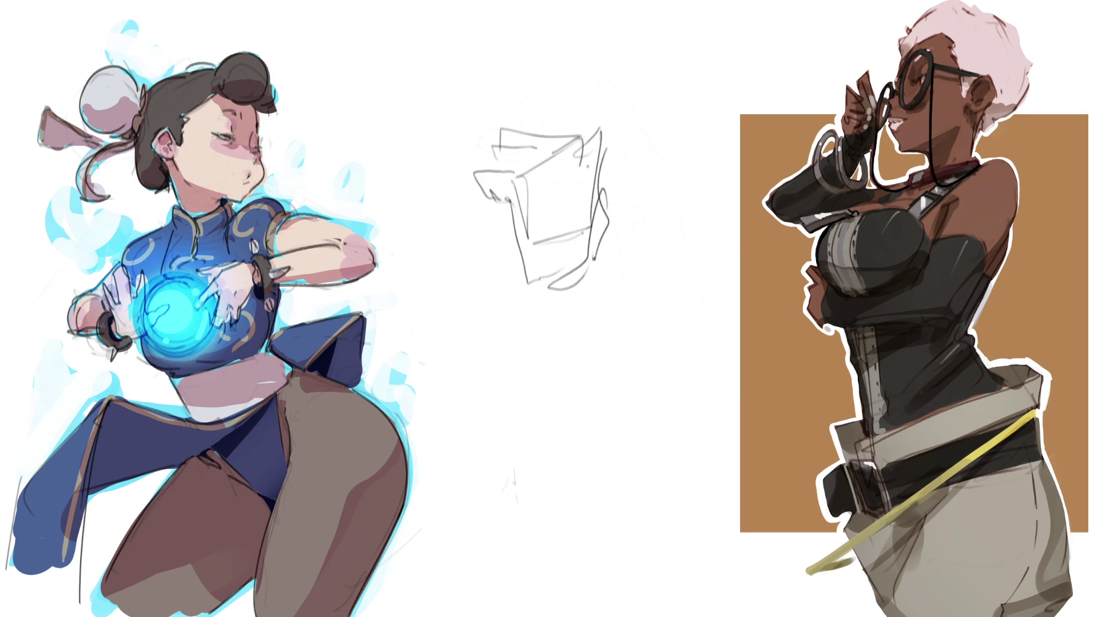
mouse_move(536, 126)
left_mouse_down()
mouse_move(562, 92)
mouse_move(592, 127)
mouse_move(559, 122)
mouse_move(549, 136)
left_mouse_up()
mouse_move(561, 97)
left_mouse_down()
mouse_move(534, 124)
mouse_move(600, 140)
left_mouse_up()
left_click_drag(577, 189, 575, 206)
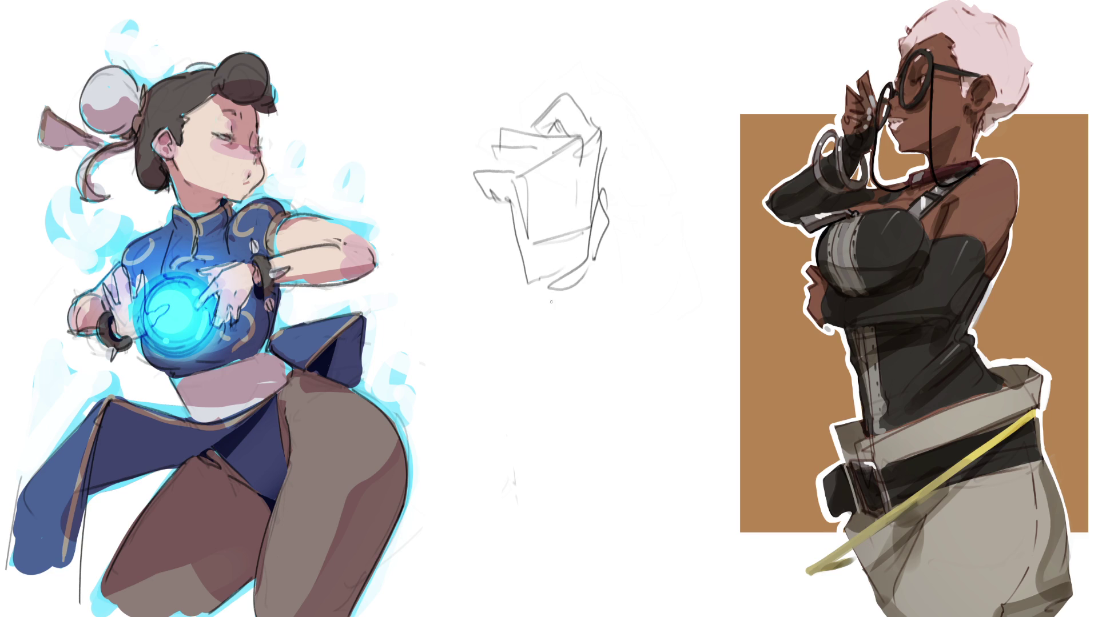
mouse_move(516, 232)
left_mouse_down()
mouse_move(547, 288)
mouse_move(535, 313)
mouse_move(548, 317)
left_mouse_up()
mouse_move(593, 273)
left_mouse_down()
mouse_move(548, 318)
mouse_move(588, 439)
left_mouse_up()
left_click_drag(535, 301, 569, 444)
left_click_drag(594, 266, 598, 536)
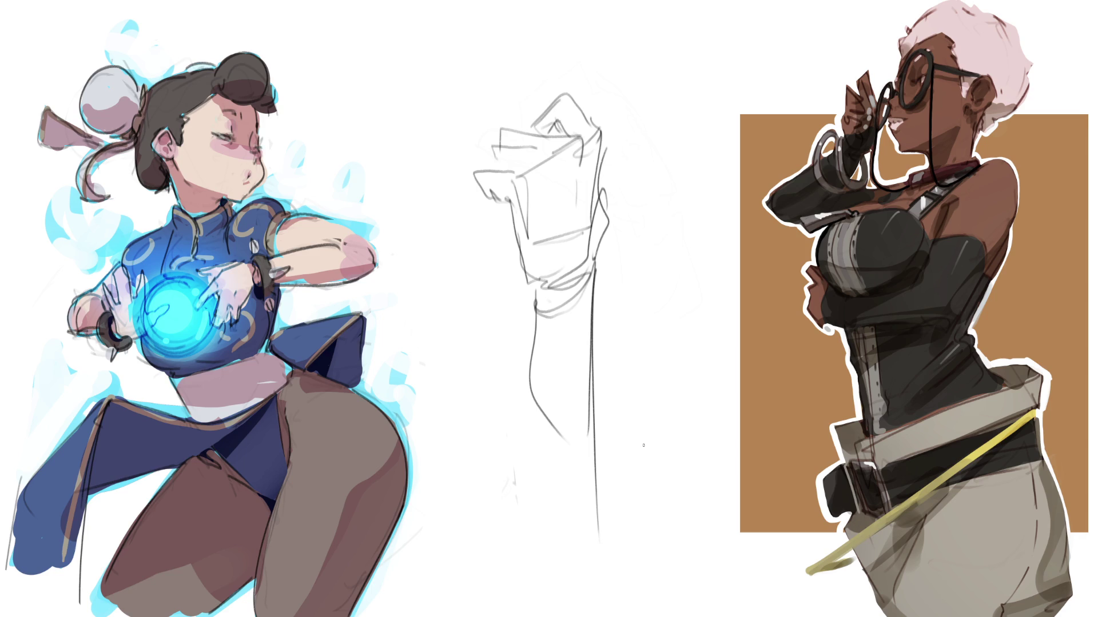
mouse_move(600, 343)
left_mouse_down()
mouse_move(490, 221)
mouse_move(466, 74)
mouse_move(528, 31)
left_mouse_up()
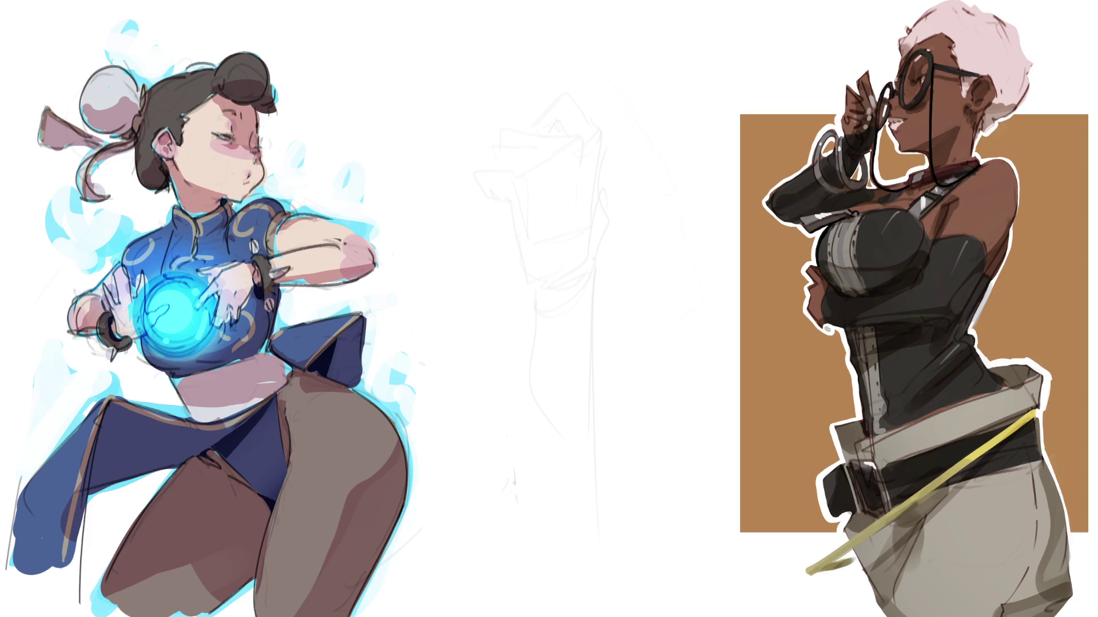
key("ctrl+minus")
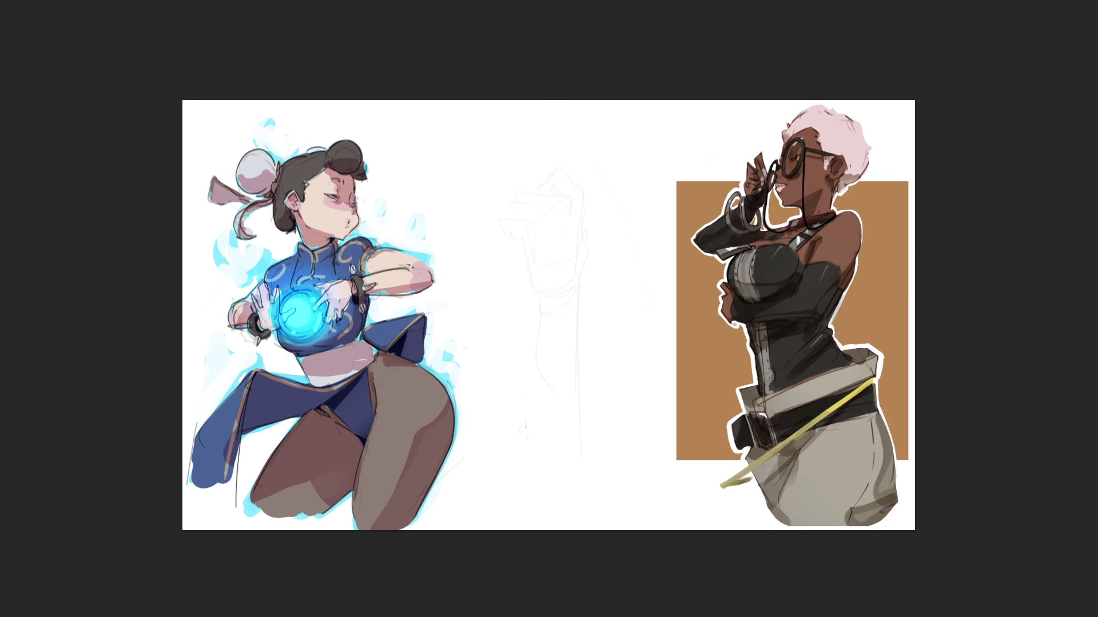
Crop the canvas wider on the right and shift the right-hand character toward the new edge
key("c")
left_click_drag(935, 321, 995, 314)
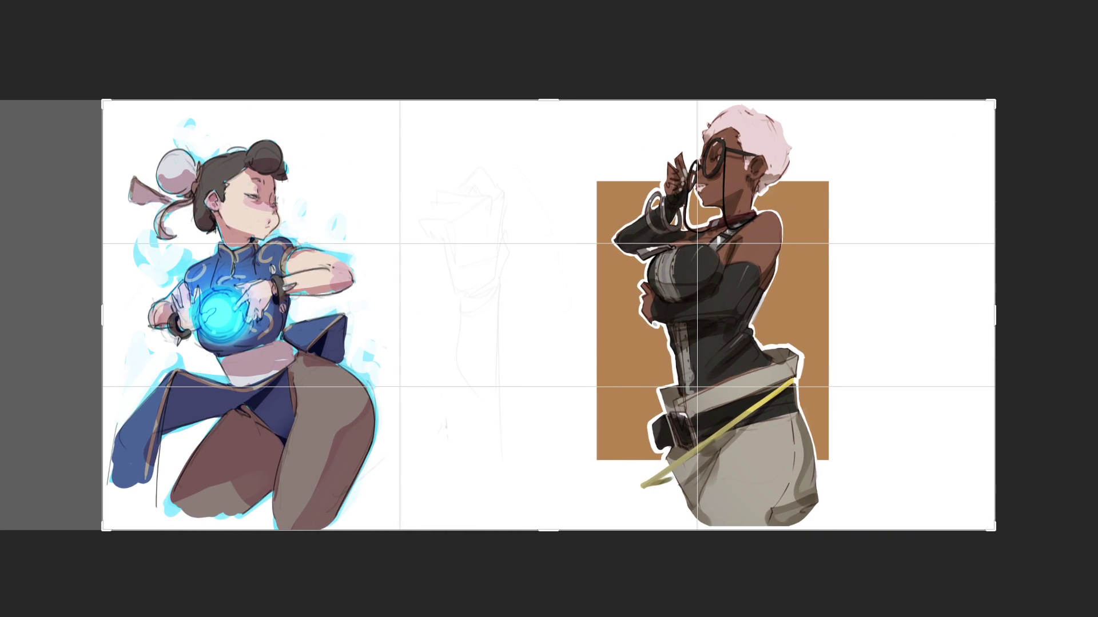
key("Return")
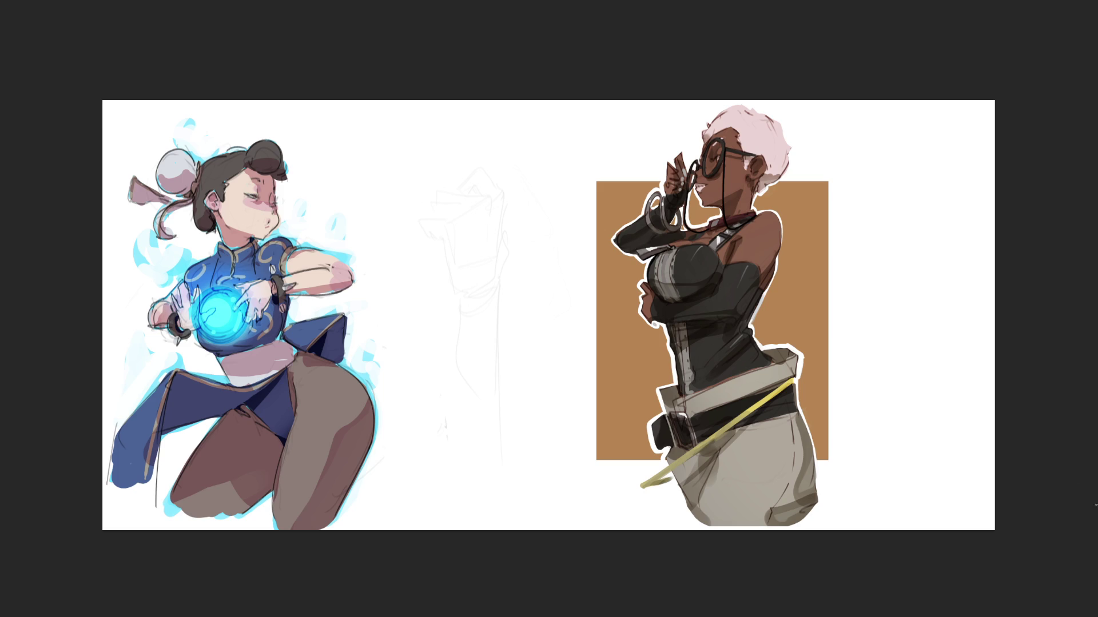
left_click_drag(760, 340, 893, 338)
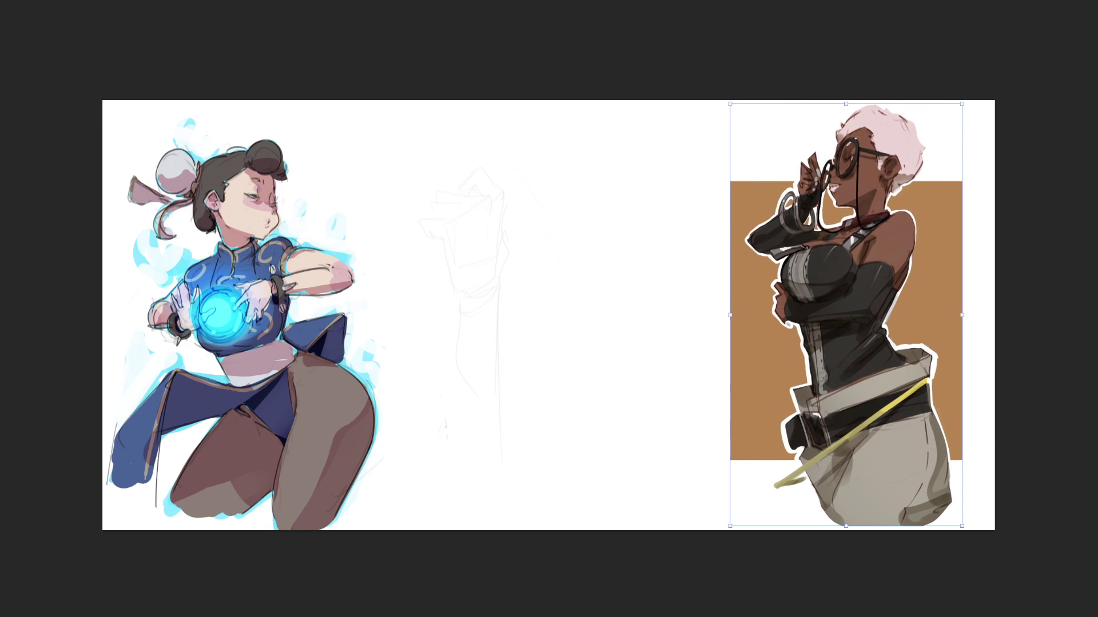
key("c")
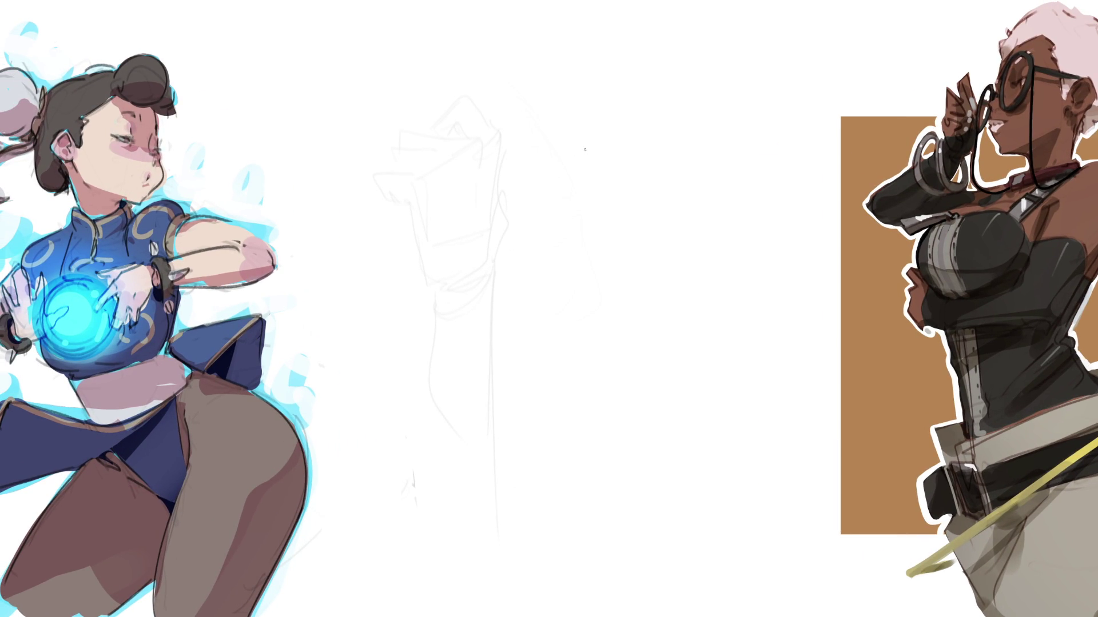
Sketch the pointing hand's outline, left side and base in dark pencil
mouse_move(594, 169)
left_mouse_down()
mouse_move(602, 218)
mouse_move(648, 198)
mouse_move(698, 226)
mouse_move(599, 207)
mouse_move(631, 263)
mouse_move(710, 254)
left_mouse_up()
left_click_drag(731, 233, 721, 262)
left_click_drag(706, 263, 637, 271)
mouse_move(652, 271)
left_mouse_down()
mouse_move(710, 262)
mouse_move(649, 276)
left_mouse_up()
left_click_drag(609, 181, 586, 228)
mouse_move(589, 157)
left_mouse_down()
mouse_move(604, 164)
mouse_move(463, 119)
mouse_move(576, 175)
mouse_move(560, 191)
mouse_move(550, 250)
left_mouse_up()
mouse_move(613, 206)
left_mouse_down()
mouse_move(587, 215)
mouse_move(565, 272)
mouse_move(579, 283)
mouse_move(613, 271)
mouse_move(608, 312)
mouse_move(634, 307)
left_mouse_up()
mouse_move(625, 315)
left_mouse_down()
mouse_move(658, 296)
mouse_move(642, 294)
left_mouse_up()
mouse_move(655, 278)
left_mouse_down()
mouse_move(658, 299)
mouse_move(723, 269)
left_mouse_up()
left_click_drag(722, 268, 739, 244)
Add the finger's upper edge and hatching, extend it to a rounded tip, and mark the base
mouse_move(661, 197)
left_mouse_down()
mouse_move(683, 198)
mouse_move(732, 241)
left_mouse_up()
mouse_move(663, 198)
left_mouse_down()
mouse_move(714, 222)
mouse_move(680, 201)
left_mouse_up()
left_click_drag(718, 211, 731, 247)
left_click_drag(731, 242, 735, 257)
mouse_move(589, 289)
left_mouse_down()
mouse_move(586, 304)
mouse_move(605, 286)
mouse_move(621, 289)
left_mouse_up()
mouse_move(734, 250)
left_mouse_down()
mouse_move(746, 266)
mouse_move(782, 263)
left_mouse_up()
left_click_drag(743, 229, 779, 258)
mouse_move(718, 216)
left_mouse_down()
mouse_move(754, 214)
mouse_move(834, 266)
mouse_move(781, 269)
left_mouse_up()
left_click_drag(818, 271, 735, 276)
left_click_drag(588, 301, 610, 256)
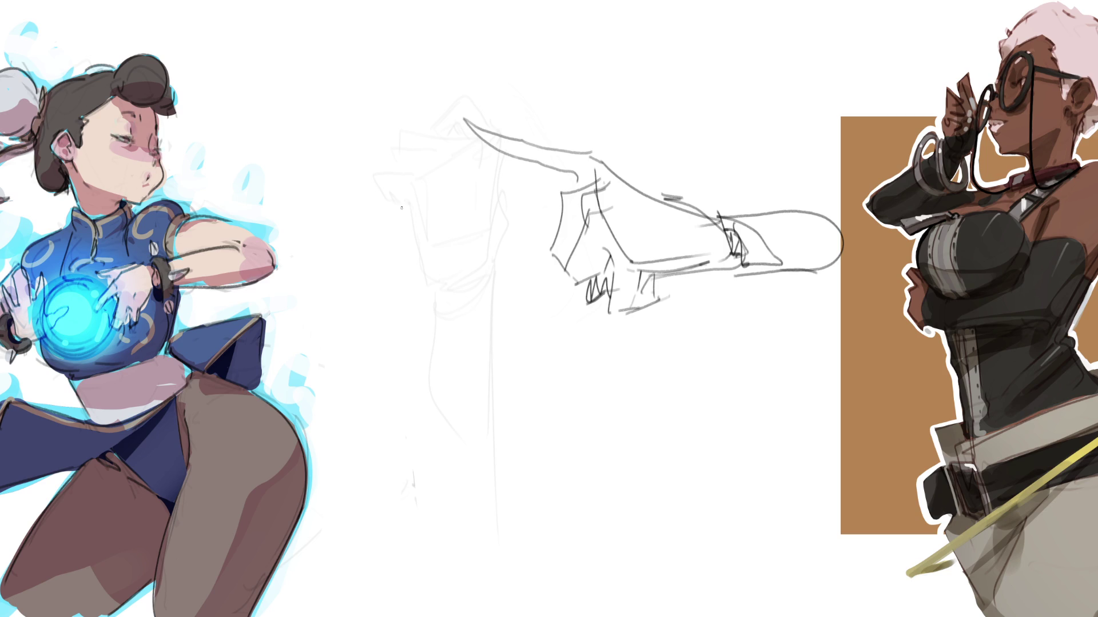
Sketch an arm outline on the middle figure, refining its contours and closing the bottom
left_click_drag(395, 213, 394, 275)
mouse_move(393, 222)
left_mouse_down()
mouse_move(405, 194)
mouse_move(434, 175)
left_mouse_up()
left_click_drag(457, 222, 451, 327)
left_click_drag(394, 206, 397, 341)
left_click_drag(399, 250, 433, 402)
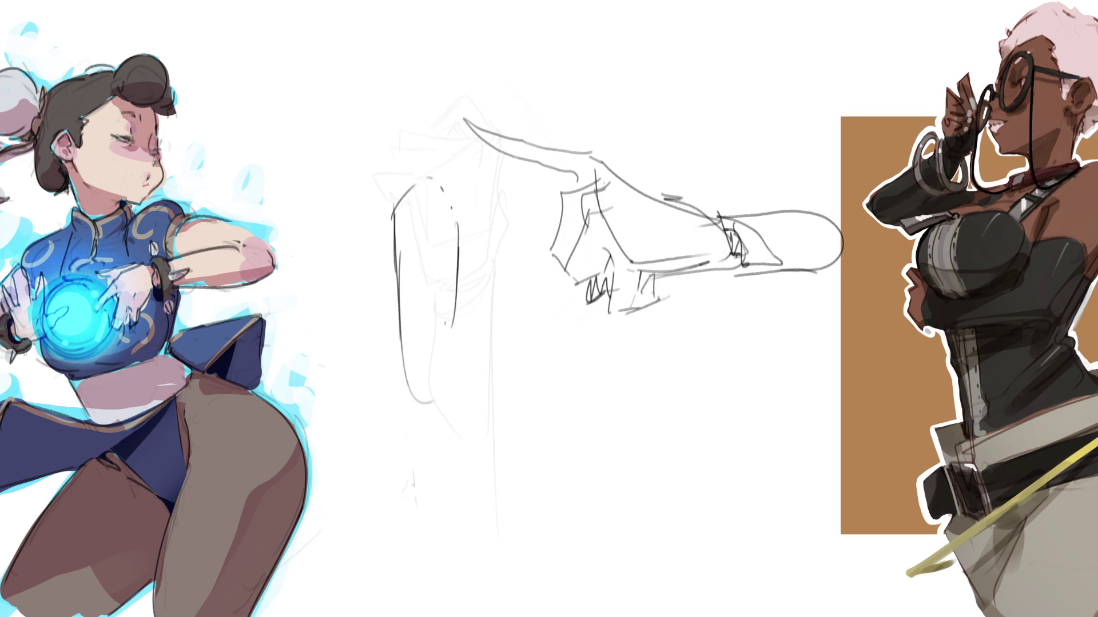
left_click_drag(397, 314, 423, 414)
left_click_drag(456, 284, 446, 378)
mouse_move(458, 318)
left_mouse_down()
mouse_move(464, 394)
mouse_move(414, 416)
mouse_move(467, 384)
mouse_move(531, 418)
mouse_move(449, 396)
mouse_move(412, 452)
left_mouse_up()
Sketch a foot below the leg with arches, sole, top lines and toes extending right
mouse_move(400, 397)
left_mouse_down()
mouse_move(409, 433)
mouse_move(412, 419)
left_mouse_up()
mouse_move(412, 420)
left_mouse_down()
mouse_move(393, 472)
mouse_move(364, 487)
mouse_move(410, 493)
mouse_move(411, 479)
left_mouse_up()
mouse_move(413, 466)
left_mouse_down()
mouse_move(416, 489)
mouse_move(431, 477)
mouse_move(476, 488)
left_mouse_up()
mouse_move(441, 478)
left_mouse_down()
mouse_move(444, 457)
mouse_move(520, 478)
left_mouse_up()
mouse_move(529, 464)
left_mouse_down()
mouse_move(513, 483)
mouse_move(552, 473)
left_mouse_up()
left_click_drag(545, 425, 557, 445)
left_click_drag(563, 450, 570, 455)
mouse_move(476, 388)
left_mouse_down()
mouse_move(558, 449)
mouse_move(556, 474)
mouse_move(485, 491)
mouse_move(631, 542)
left_mouse_up()
mouse_move(538, 470)
left_mouse_down()
mouse_move(646, 537)
mouse_move(579, 498)
mouse_move(657, 519)
left_mouse_up()
mouse_move(572, 469)
left_mouse_down()
mouse_move(661, 512)
mouse_move(606, 474)
left_mouse_up()
mouse_move(569, 457)
left_mouse_down()
mouse_move(624, 467)
mouse_move(601, 478)
mouse_move(666, 509)
left_mouse_up()
left_click_drag(637, 543, 685, 512)
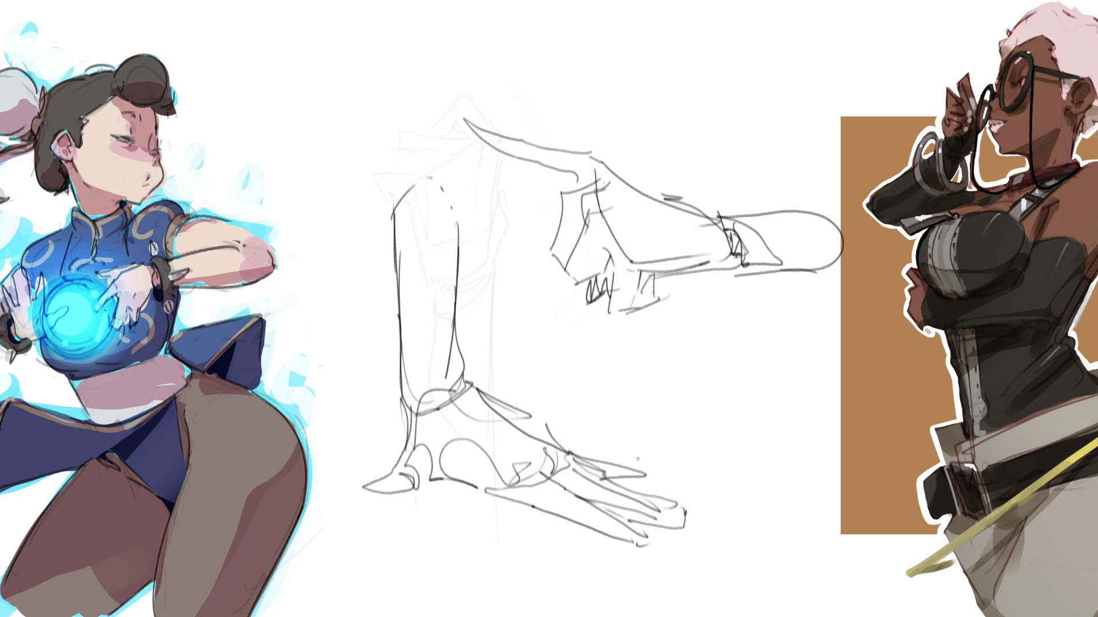
Add pencil strokes along the lower hand's fingers and rough in its fingertips
left_click_drag(597, 461, 664, 462)
mouse_move(679, 470)
left_mouse_down()
mouse_move(606, 480)
mouse_move(585, 461)
mouse_move(645, 477)
mouse_move(638, 486)
left_mouse_up()
mouse_move(647, 487)
left_mouse_down()
mouse_move(684, 499)
mouse_move(662, 523)
left_mouse_up()
left_click_drag(592, 498, 666, 523)
mouse_move(667, 466)
left_mouse_down()
mouse_move(695, 523)
mouse_move(683, 495)
left_mouse_up()
mouse_move(681, 529)
left_mouse_down()
mouse_move(592, 518)
mouse_move(624, 472)
left_mouse_up()
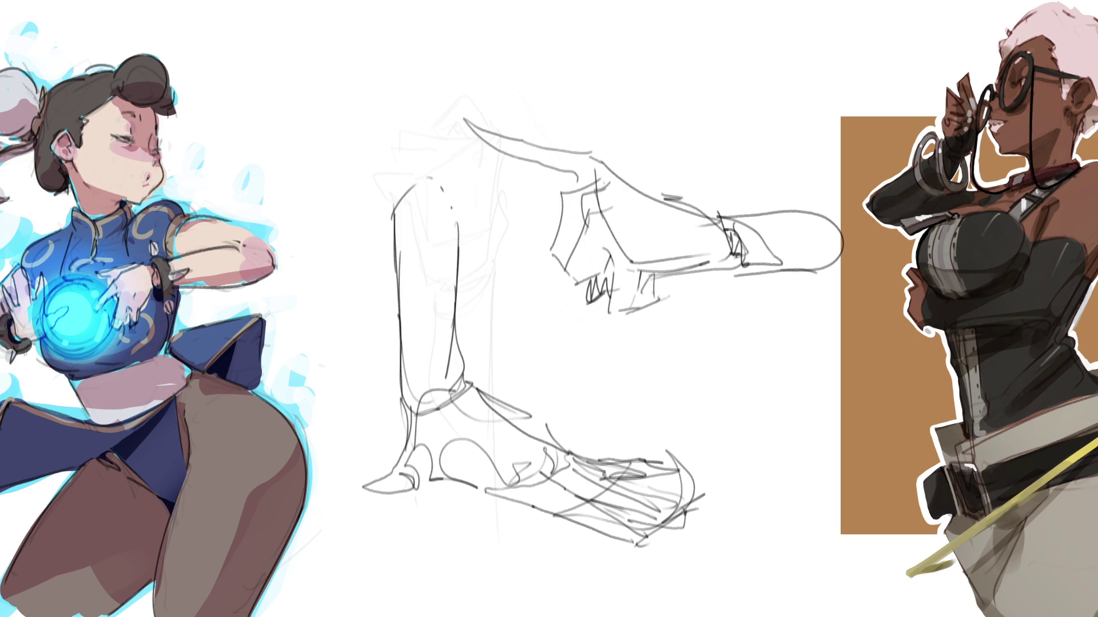
key("ctrl+t")
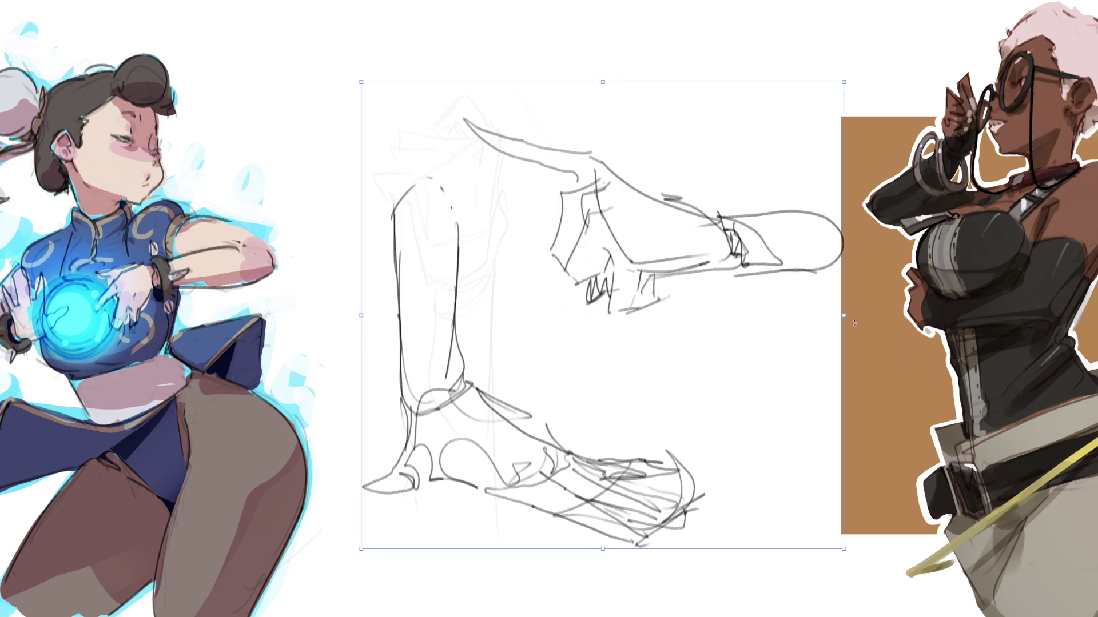
Scale the hand and foot sketches down and move them up-left with Ctrl+T
left_click_drag(842, 315, 726, 315)
mouse_move(657, 348)
left_mouse_down()
mouse_move(583, 228)
mouse_move(571, 111)
left_mouse_up()
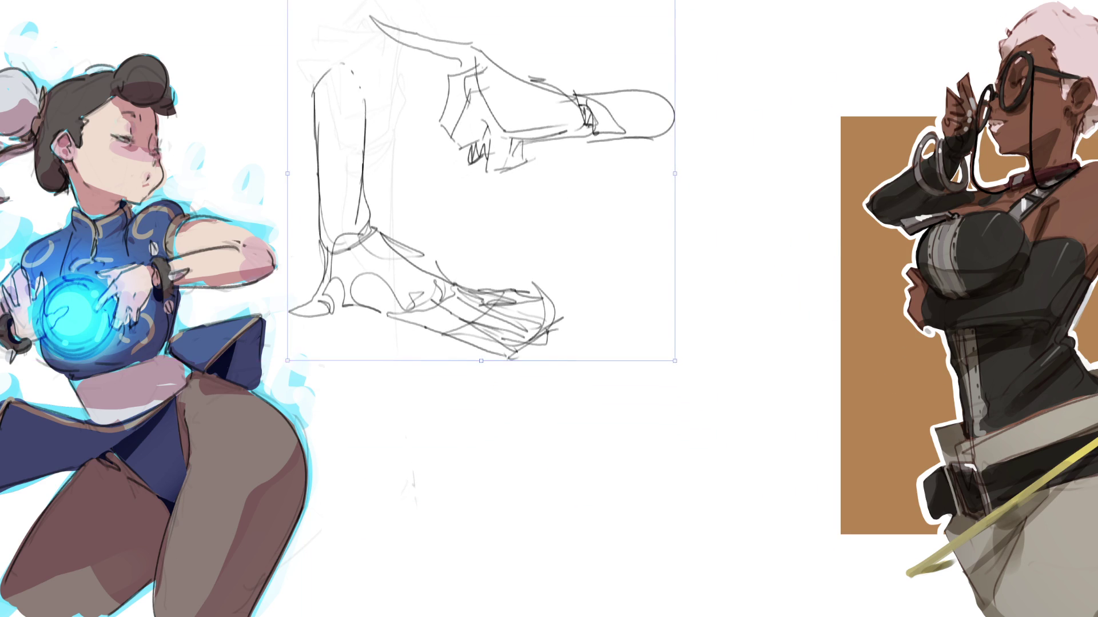
key("Return")
Sketch a new leg as an ellipse-topped cylinder, extending the shin down to the heel
mouse_move(629, 255)
left_mouse_down()
mouse_move(635, 235)
mouse_move(614, 243)
mouse_move(651, 231)
mouse_move(603, 276)
mouse_move(680, 329)
left_mouse_up()
mouse_move(676, 226)
left_mouse_down()
mouse_move(717, 317)
mouse_move(703, 362)
mouse_move(735, 351)
mouse_move(755, 372)
mouse_move(743, 329)
mouse_move(800, 324)
mouse_move(794, 418)
mouse_move(747, 426)
mouse_move(715, 405)
left_mouse_up()
left_click_drag(669, 336, 708, 474)
mouse_move(686, 361)
left_mouse_down()
mouse_move(717, 388)
mouse_move(728, 464)
left_mouse_up()
mouse_move(689, 391)
left_mouse_down()
mouse_move(766, 489)
mouse_move(799, 410)
left_mouse_up()
left_click_drag(806, 382, 785, 493)
left_click_drag(799, 400, 760, 568)
left_click_drag(704, 441, 711, 540)
left_click_drag(709, 470, 708, 570)
Close the foot's bottom outline, add heel and toe strokes, then fade the middle sketches
mouse_move(714, 522)
left_mouse_down()
mouse_move(709, 600)
mouse_move(768, 577)
left_mouse_up()
mouse_move(786, 523)
left_mouse_down()
mouse_move(769, 572)
mouse_move(715, 603)
left_mouse_up()
left_click_drag(780, 559, 746, 594)
mouse_move(777, 570)
left_mouse_down()
mouse_move(708, 588)
mouse_move(683, 565)
mouse_move(617, 556)
mouse_move(622, 589)
mouse_move(660, 565)
mouse_move(648, 584)
left_mouse_up()
mouse_move(647, 584)
left_mouse_down()
mouse_move(647, 606)
mouse_move(671, 603)
mouse_move(675, 616)
mouse_move(738, 596)
mouse_move(784, 531)
left_mouse_up()
left_click_drag(783, 478, 808, 390)
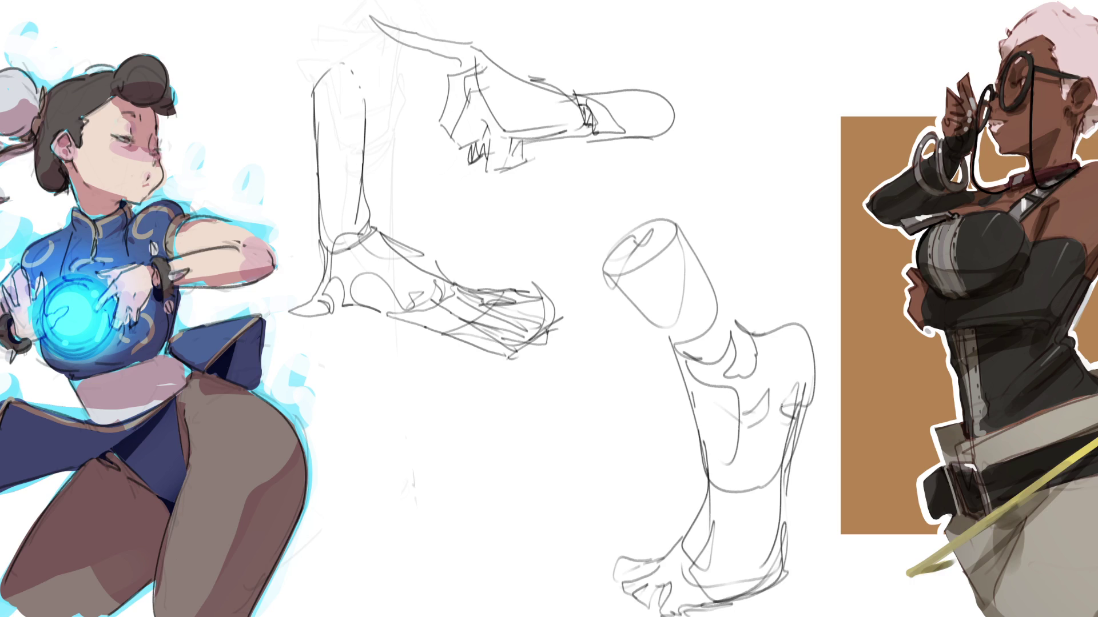
mouse_move(795, 357)
left_mouse_down()
mouse_move(691, 165)
mouse_move(320, 171)
mouse_move(544, 460)
mouse_move(860, 572)
left_mouse_up()
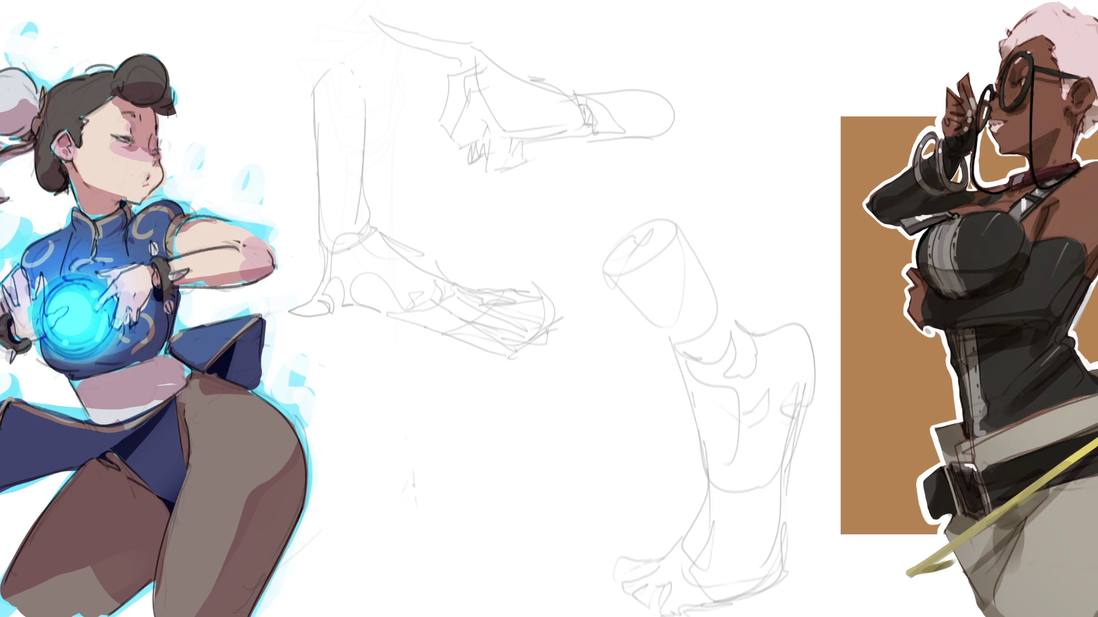
Ink dark clean lines over the leg edges, back of foot, sole, toes and front of ankle
left_click_drag(605, 270, 663, 329)
left_click_drag(693, 249, 727, 297)
key("ctrl+z")
mouse_move(668, 216)
left_mouse_down()
mouse_move(750, 323)
mouse_move(817, 365)
mouse_move(794, 457)
left_mouse_up()
key("ctrl+z")
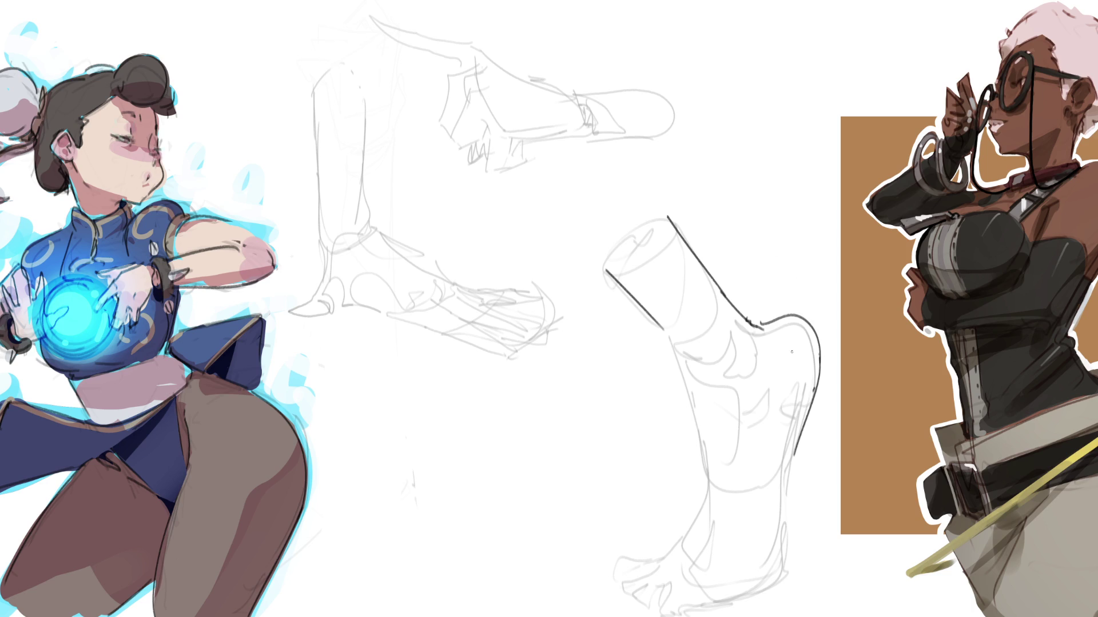
mouse_move(809, 406)
left_mouse_down()
mouse_move(769, 595)
mouse_move(675, 614)
mouse_move(660, 603)
mouse_move(676, 590)
mouse_move(644, 592)
mouse_move(646, 605)
mouse_move(636, 584)
mouse_move(626, 599)
mouse_move(624, 575)
mouse_move(613, 592)
mouse_move(658, 558)
mouse_move(616, 596)
mouse_move(608, 564)
mouse_move(618, 573)
mouse_move(672, 549)
left_mouse_up()
key("ctrl+z")
key("ctrl+z")
key("ctrl+z")
key("ctrl+z")
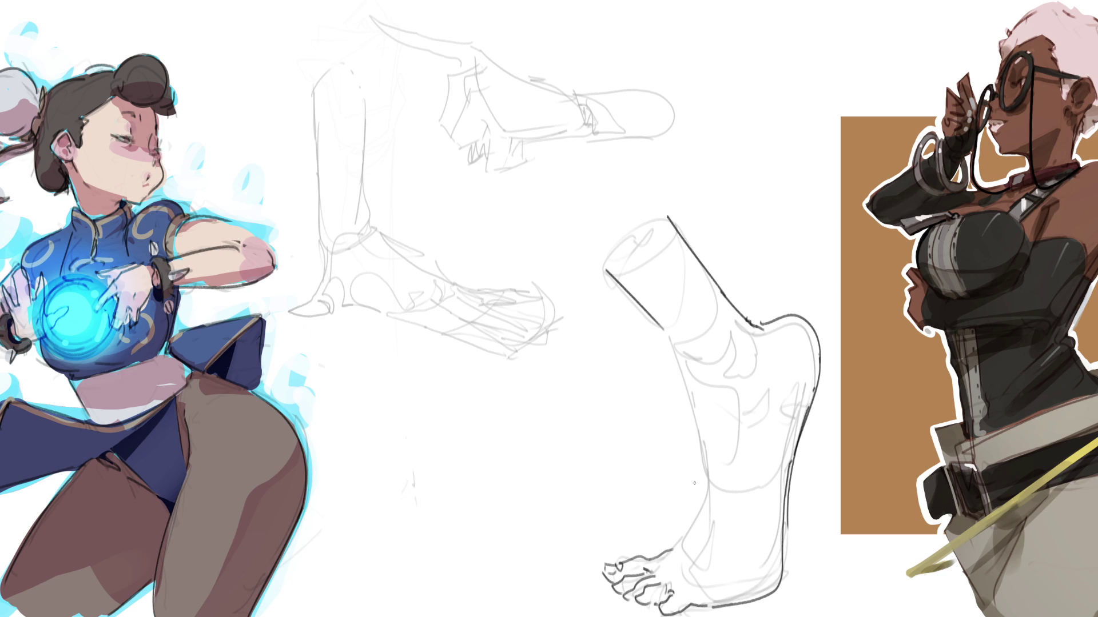
mouse_move(653, 577)
left_mouse_down()
mouse_move(689, 571)
mouse_move(676, 562)
mouse_move(709, 509)
left_mouse_up()
key("ctrl+z")
left_click_drag(672, 553, 707, 513)
Redraw the front ankle line and ink the front of the shin in dark pencil
key("ctrl+z")
mouse_move(670, 552)
left_mouse_down()
mouse_move(709, 500)
mouse_move(707, 482)
left_mouse_up()
left_click_drag(670, 337, 707, 478)
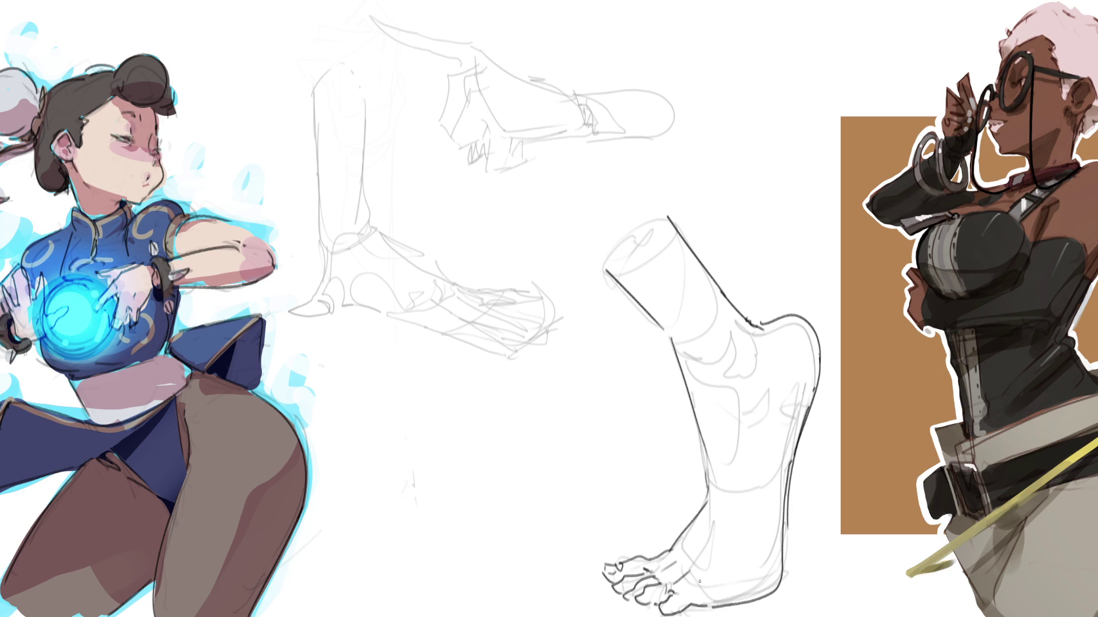
left_click_drag(722, 510, 711, 557)
key("ctrl+z")
left_click_drag(718, 497, 711, 551)
Add detail lines across the shin, ankle and heel, undoing the unwanted strokes
left_click_drag(686, 323, 708, 345)
left_click_drag(688, 301, 731, 327)
mouse_move(735, 326)
left_mouse_down()
mouse_move(751, 354)
mouse_move(712, 362)
mouse_move(743, 376)
left_mouse_up()
left_click_drag(755, 354, 748, 389)
left_click_drag(700, 350, 726, 384)
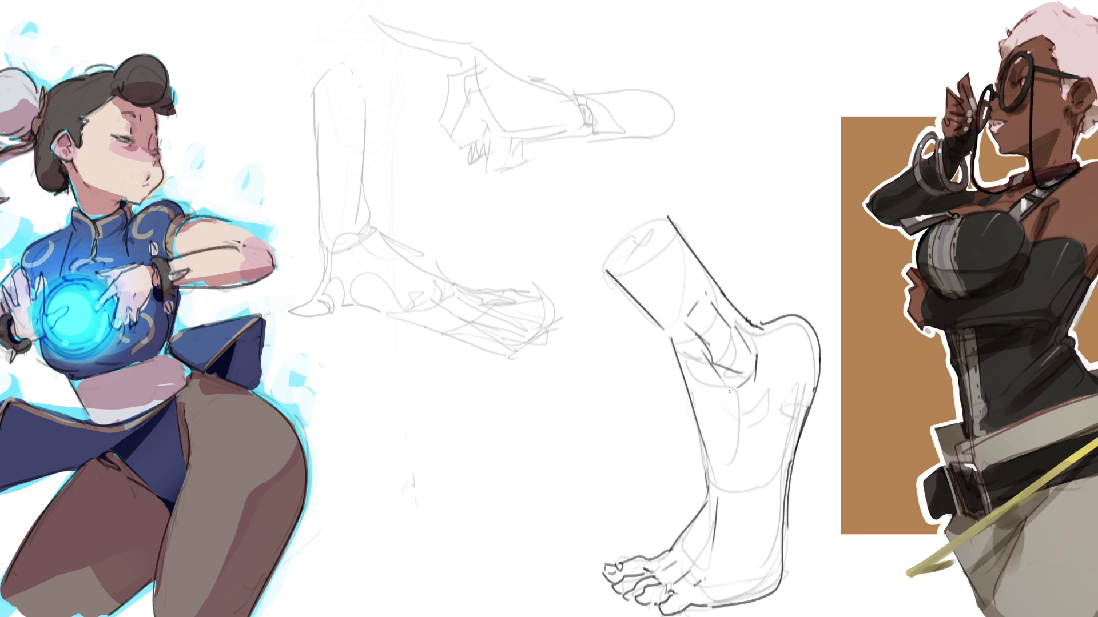
left_click_drag(680, 343, 695, 361)
left_click_drag(700, 366, 753, 411)
key("ctrl+z")
mouse_move(727, 297)
left_mouse_down()
mouse_move(763, 323)
mouse_move(808, 328)
left_mouse_up()
key("ctrl+z")
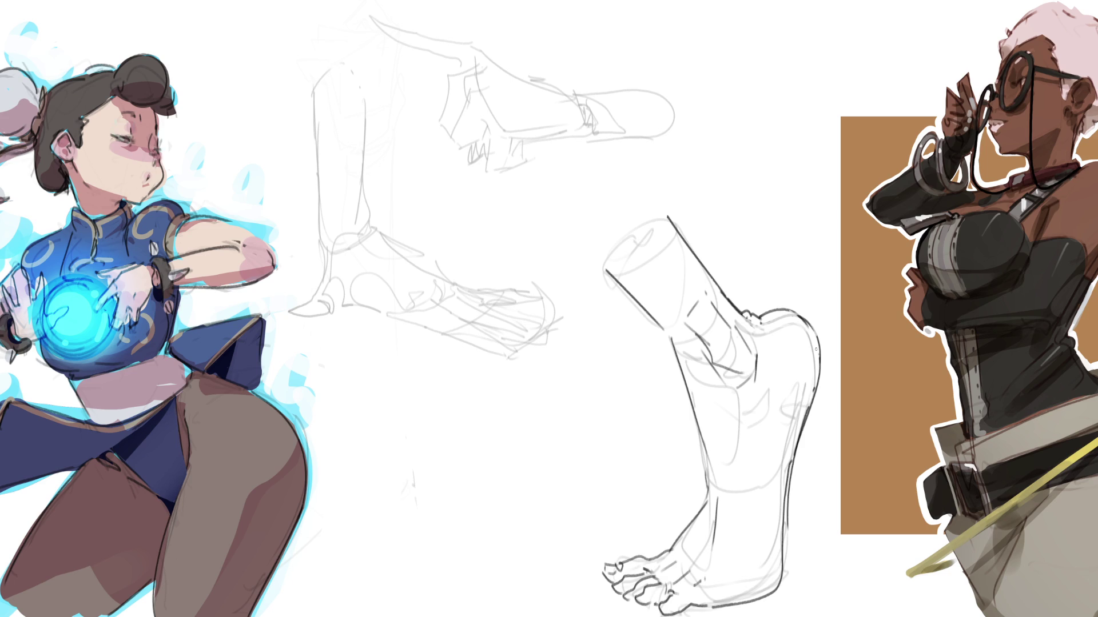
Ink a dark outline over the upper hand's top, front, underside and thumb
left_click_drag(480, 59, 542, 90)
mouse_move(483, 58)
left_mouse_down()
mouse_move(444, 87)
mouse_move(445, 122)
mouse_move(466, 149)
left_mouse_up()
mouse_move(470, 92)
left_mouse_down()
mouse_move(456, 120)
mouse_move(479, 150)
mouse_move(493, 119)
mouse_move(512, 114)
mouse_move(481, 130)
mouse_move(494, 163)
mouse_move(526, 159)
left_mouse_up()
mouse_move(527, 140)
left_mouse_down()
mouse_move(513, 153)
mouse_move(527, 133)
mouse_move(571, 133)
left_mouse_up()
mouse_move(508, 60)
left_mouse_down()
mouse_move(576, 95)
mouse_move(581, 140)
mouse_move(555, 140)
left_mouse_up()
mouse_move(469, 60)
left_mouse_down()
mouse_move(463, 74)
mouse_move(456, 43)
mouse_move(475, 44)
left_mouse_up()
mouse_move(472, 48)
left_mouse_down()
mouse_move(360, 3)
mouse_move(425, 50)
left_mouse_up()
mouse_move(423, 49)
left_mouse_down()
mouse_move(439, 56)
mouse_move(422, 91)
mouse_move(433, 81)
mouse_move(449, 103)
mouse_move(429, 95)
left_mouse_up()
left_click_drag(446, 80, 437, 96)
left_click_drag(512, 65, 555, 78)
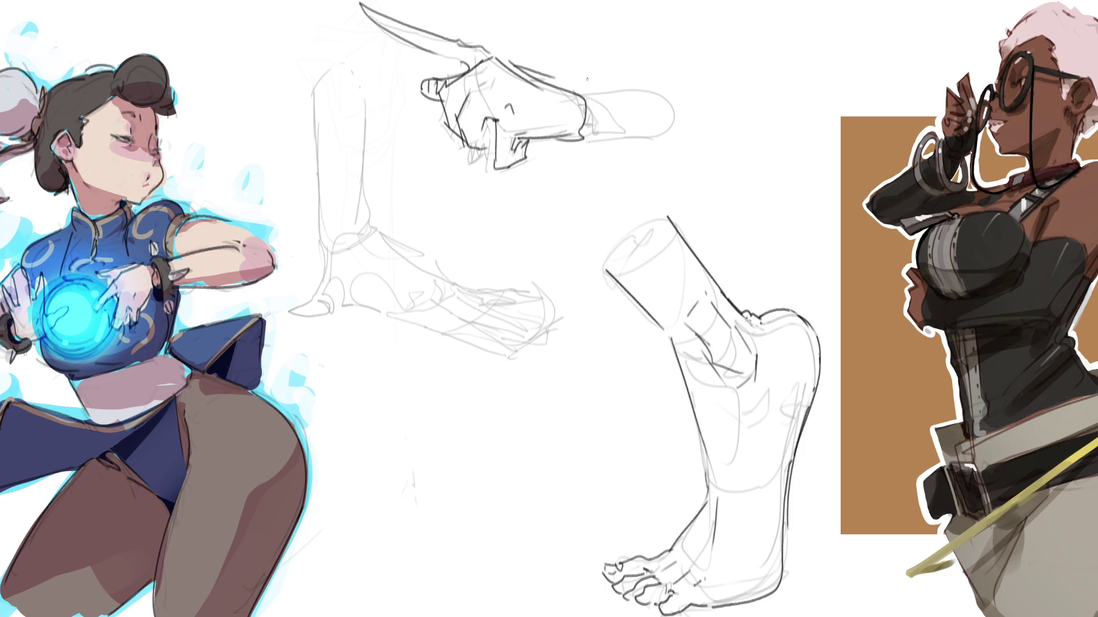
Extend the hand into a wrist cuff and forearm with pencil lines
left_click_drag(540, 143, 582, 138)
left_click_drag(561, 77, 576, 89)
mouse_move(582, 91)
left_mouse_down()
mouse_move(593, 134)
mouse_move(622, 121)
mouse_move(653, 129)
mouse_move(619, 138)
left_mouse_up()
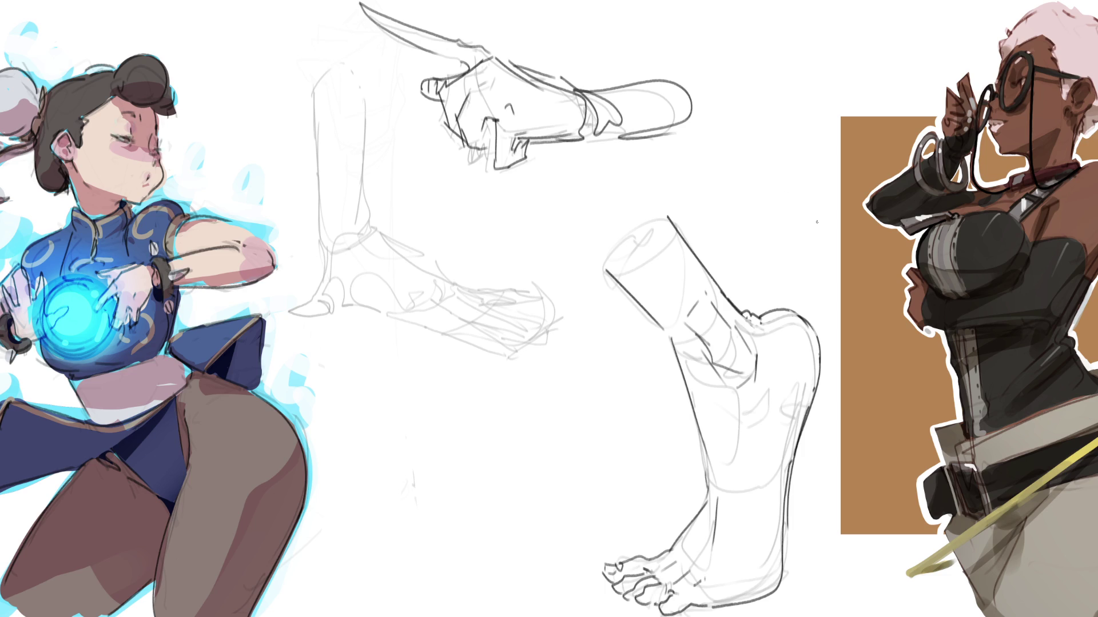
Sweep the eraser over the hand and foot studies to fade them to faint guides
key("e")
mouse_move(701, 196)
left_mouse_down()
mouse_move(358, 64)
mouse_move(594, 153)
mouse_move(266, 84)
left_mouse_up()
mouse_move(625, 123)
left_mouse_down()
mouse_move(465, 122)
mouse_move(759, 526)
mouse_move(663, 600)
mouse_move(806, 313)
mouse_move(722, 540)
mouse_move(695, 379)
mouse_move(614, 423)
left_mouse_up()
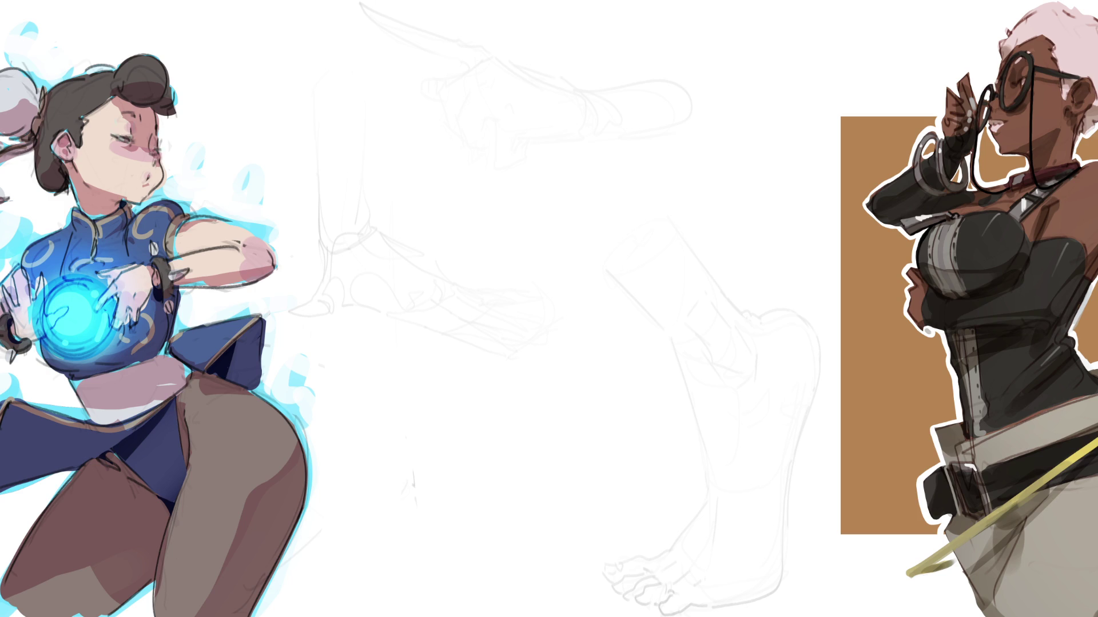
Rough in the new figure's head in pencil, with jaw and ear
mouse_move(478, 49)
left_mouse_down()
mouse_move(468, 101)
mouse_move(502, 26)
left_mouse_up()
mouse_move(516, 8)
left_mouse_down()
mouse_move(532, 23)
mouse_move(542, 116)
left_mouse_up()
left_click_drag(496, 26, 469, 103)
mouse_move(483, 106)
left_mouse_down()
mouse_move(490, 126)
mouse_move(501, 108)
left_mouse_up()
mouse_move(521, 39)
left_mouse_down()
mouse_move(517, 73)
mouse_move(550, 80)
mouse_move(542, 122)
mouse_move(500, 121)
mouse_move(499, 73)
left_mouse_up()
left_click_drag(498, 117, 536, 135)
mouse_move(547, 110)
left_mouse_down()
mouse_move(528, 137)
mouse_move(470, 132)
mouse_move(493, 141)
mouse_move(463, 157)
left_mouse_up()
Sketch the neck, shoulder line, face features, a curve below the chin and the upper body
mouse_move(474, 120)
left_mouse_down()
mouse_move(486, 234)
mouse_move(543, 135)
mouse_move(599, 205)
mouse_move(548, 219)
left_mouse_up()
left_click_drag(500, 143, 567, 290)
mouse_move(600, 198)
left_mouse_down()
mouse_move(616, 224)
mouse_move(607, 240)
left_mouse_up()
mouse_move(564, 162)
left_mouse_down()
mouse_move(617, 223)
mouse_move(589, 243)
left_mouse_up()
left_click_drag(581, 239, 567, 290)
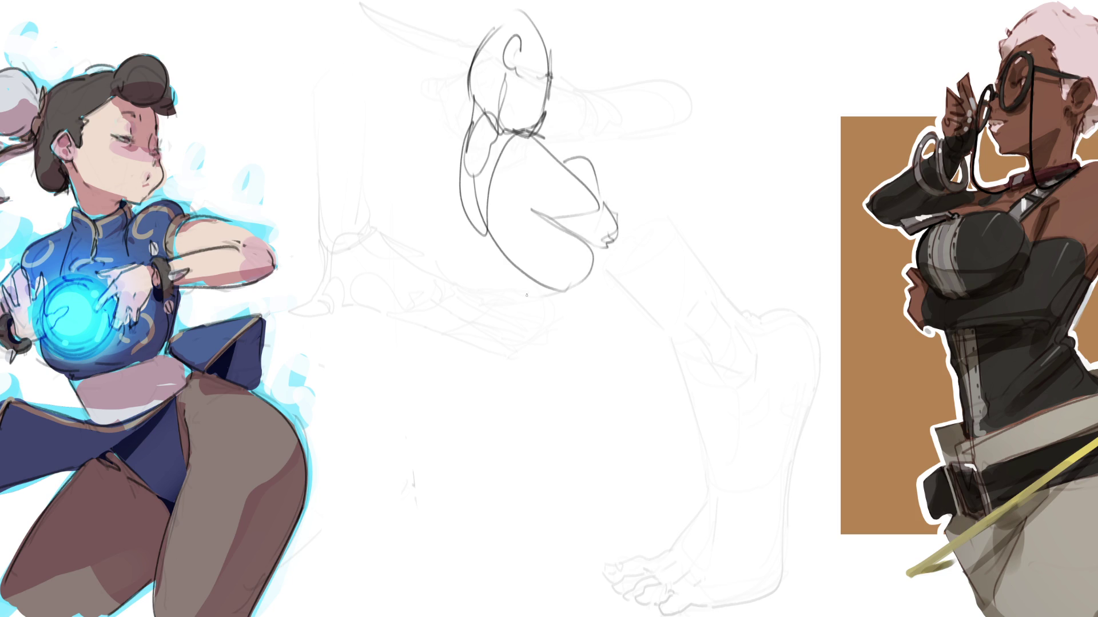
mouse_move(475, 241)
left_mouse_down()
mouse_move(588, 306)
mouse_move(584, 330)
mouse_move(554, 343)
mouse_move(611, 279)
mouse_move(610, 366)
mouse_move(626, 281)
mouse_move(672, 314)
mouse_move(664, 344)
mouse_move(572, 381)
mouse_move(554, 343)
left_mouse_up()
Sketch the tapering skirt, with its right side running down to the feet
left_click_drag(550, 327, 548, 418)
mouse_move(549, 362)
left_mouse_down()
mouse_move(537, 440)
mouse_move(609, 502)
left_mouse_up()
left_click_drag(648, 377, 607, 501)
mouse_move(658, 325)
left_mouse_down()
mouse_move(701, 430)
mouse_move(646, 492)
left_mouse_up()
mouse_move(710, 419)
left_mouse_down()
mouse_move(678, 595)
mouse_move(582, 502)
mouse_move(636, 560)
left_mouse_up()
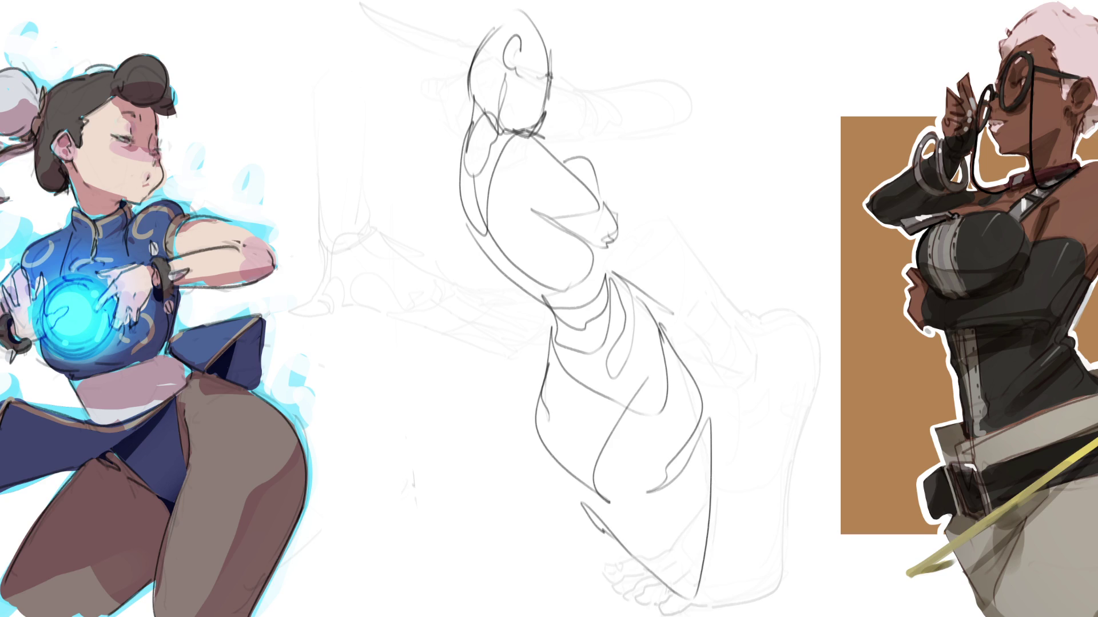
Add hair lines around the head and draw the flowing left side with a zigzag skirt edge
mouse_move(454, 117)
left_mouse_down()
mouse_move(452, 107)
mouse_move(496, 120)
mouse_move(480, 117)
mouse_move(464, 16)
left_mouse_up()
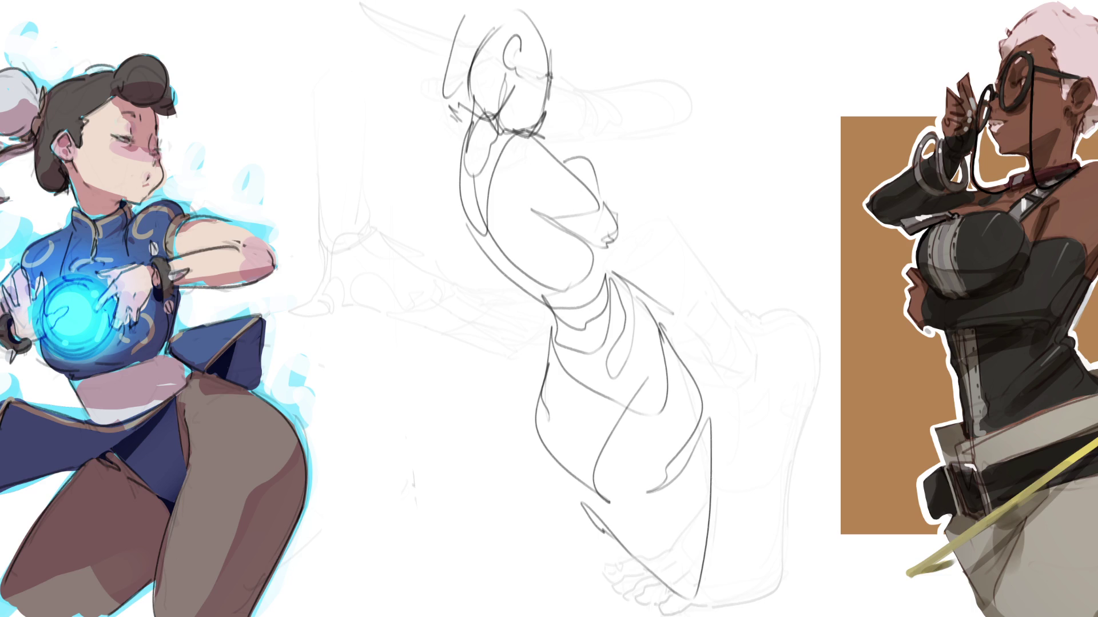
mouse_move(554, 49)
left_mouse_down()
mouse_move(560, 70)
mouse_move(554, 56)
left_mouse_up()
left_click_drag(566, 34, 583, 129)
mouse_move(594, 91)
left_mouse_down()
mouse_move(618, 151)
mouse_move(611, 206)
left_mouse_up()
mouse_move(453, 118)
left_mouse_down()
mouse_move(487, 130)
mouse_move(479, 281)
mouse_move(499, 343)
mouse_move(510, 475)
mouse_move(443, 147)
mouse_move(451, 175)
left_mouse_up()
left_click_drag(446, 189, 446, 243)
left_click_drag(460, 278, 469, 327)
left_click_drag(446, 350, 498, 546)
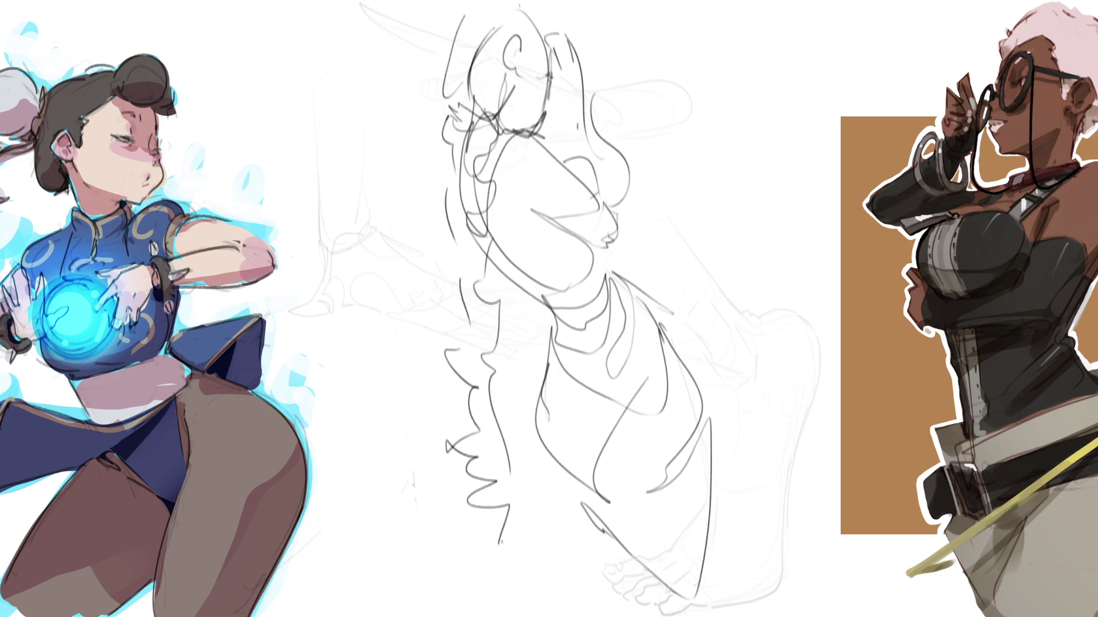
Sketch the torso diagonal, its right side ending in cloth, and the hand at the waist
mouse_move(533, 131)
left_mouse_down()
mouse_move(604, 207)
mouse_move(605, 258)
mouse_move(677, 325)
left_mouse_up()
mouse_move(612, 213)
left_mouse_down()
mouse_move(684, 345)
mouse_move(736, 352)
mouse_move(756, 369)
left_mouse_up()
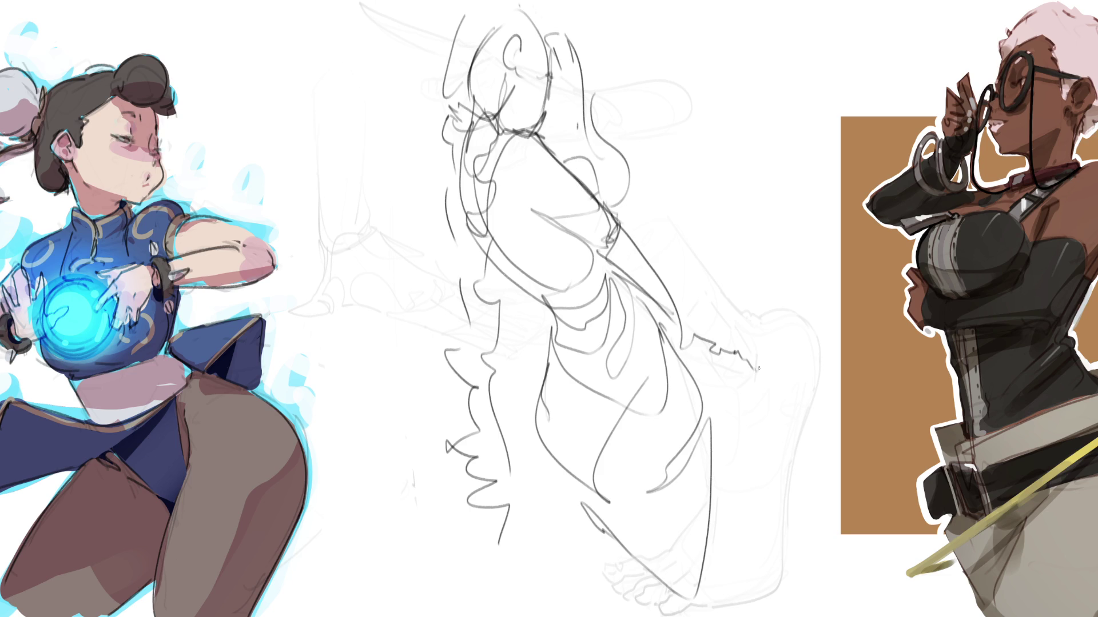
mouse_move(698, 328)
left_mouse_down()
mouse_move(743, 353)
mouse_move(754, 331)
mouse_move(766, 383)
mouse_move(723, 350)
mouse_move(772, 597)
mouse_move(789, 530)
mouse_move(741, 608)
left_mouse_up()
mouse_move(734, 369)
left_mouse_down()
mouse_move(672, 330)
mouse_move(689, 380)
left_mouse_up()
mouse_move(731, 345)
left_mouse_down()
mouse_move(707, 392)
mouse_move(719, 543)
mouse_move(726, 595)
mouse_move(782, 572)
mouse_move(766, 614)
left_mouse_up()
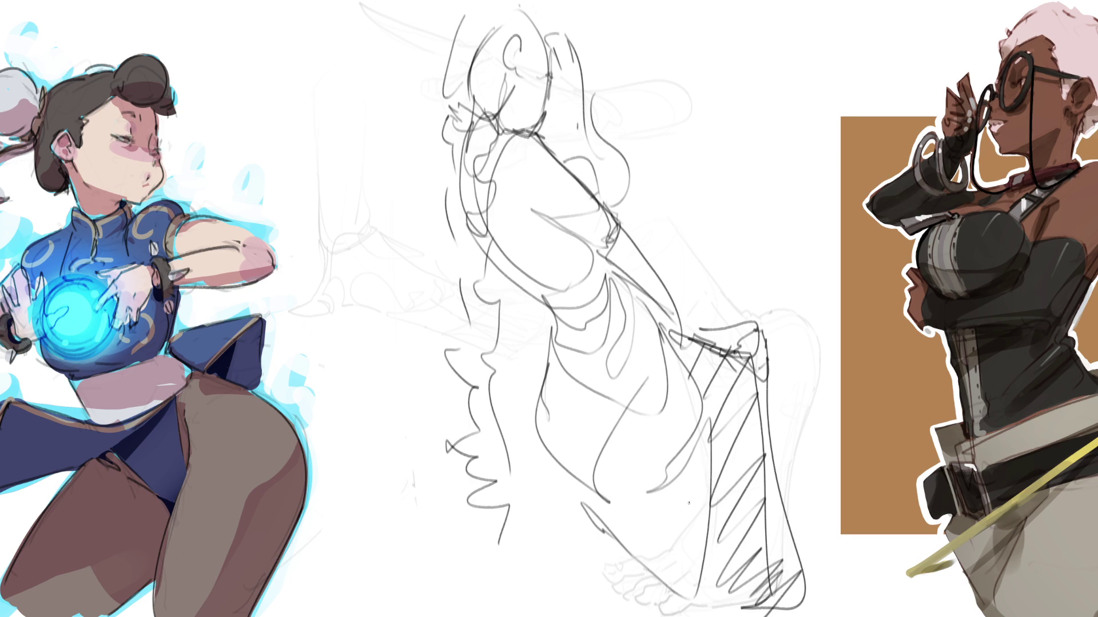
Add robe fold lines and torso curves, then refine the lower skirt and head outline
mouse_move(543, 352)
left_mouse_down()
mouse_move(649, 312)
mouse_move(579, 460)
left_mouse_up()
left_click_drag(652, 328, 609, 278)
mouse_move(507, 141)
left_mouse_down()
mouse_move(580, 246)
mouse_move(543, 149)
mouse_move(588, 169)
mouse_move(621, 216)
left_mouse_up()
left_click_drag(571, 166, 609, 210)
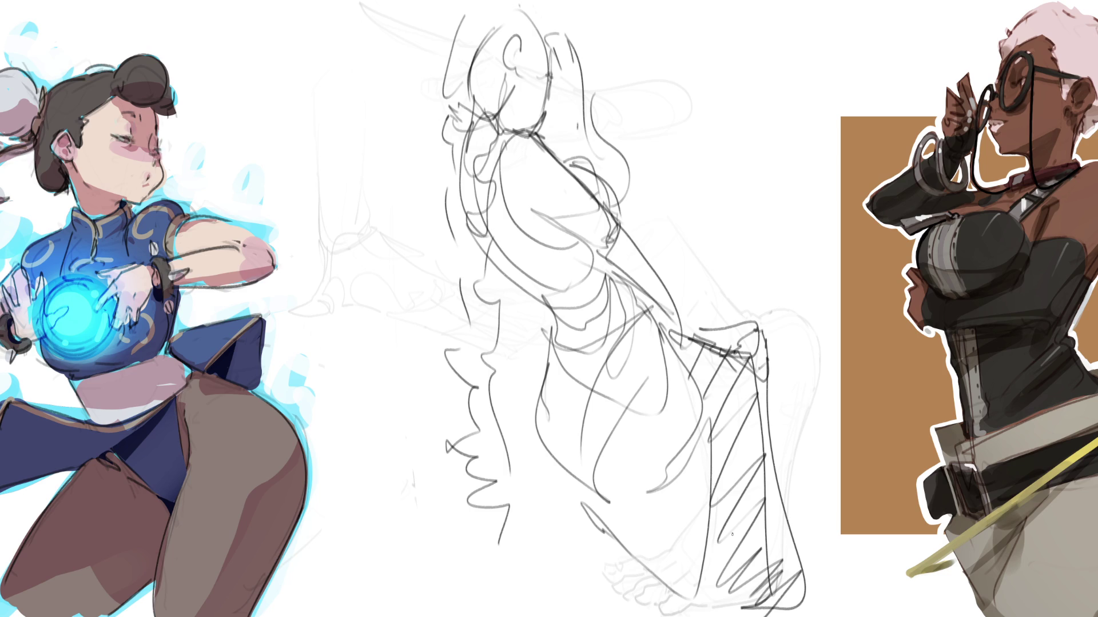
left_click_drag(696, 506, 551, 462)
left_click_drag(551, 54, 439, 123)
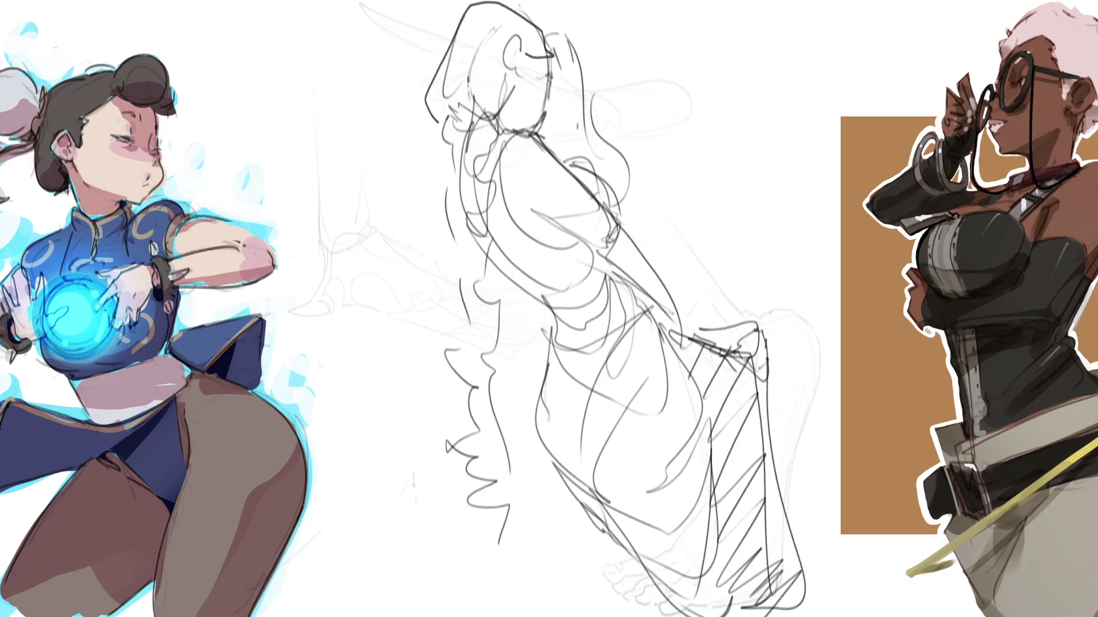
Sketch the back and hair line, redraw the ear, and erase stray lines around the figure
left_click_drag(546, 41, 642, 172)
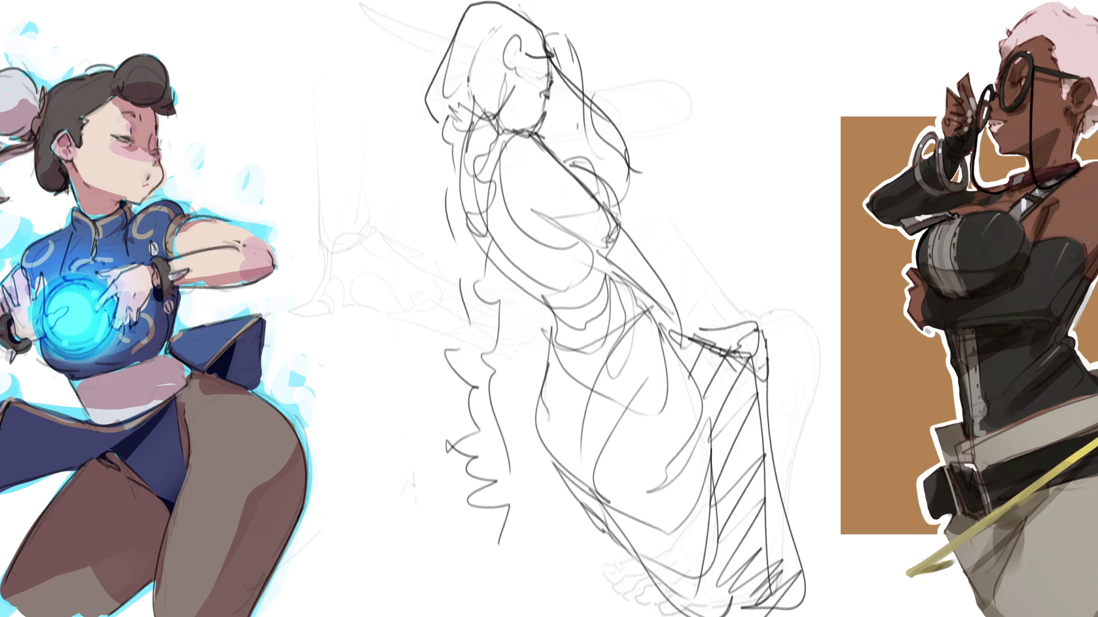
mouse_move(513, 46)
left_mouse_down()
mouse_move(494, 79)
mouse_move(502, 113)
mouse_move(547, 119)
left_mouse_up()
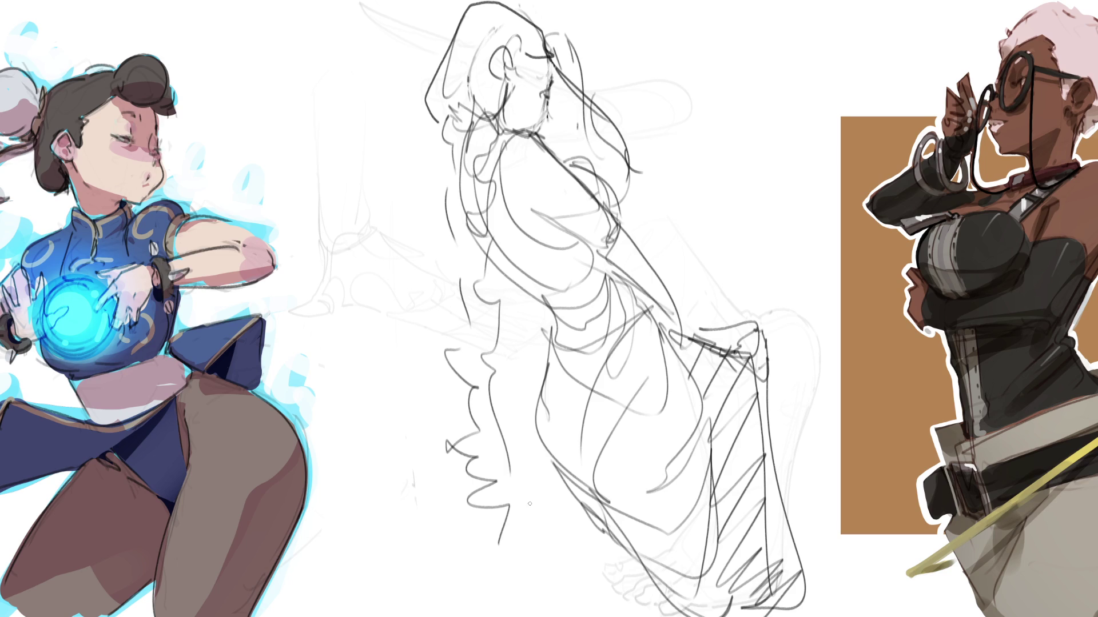
key("bracketright")
key("bracketright")
key("bracketright")
mouse_move(323, 166)
left_mouse_down()
mouse_move(361, 323)
mouse_move(413, 257)
left_mouse_up()
mouse_move(623, 74)
left_mouse_down()
mouse_move(608, 79)
mouse_move(629, 88)
left_mouse_up()
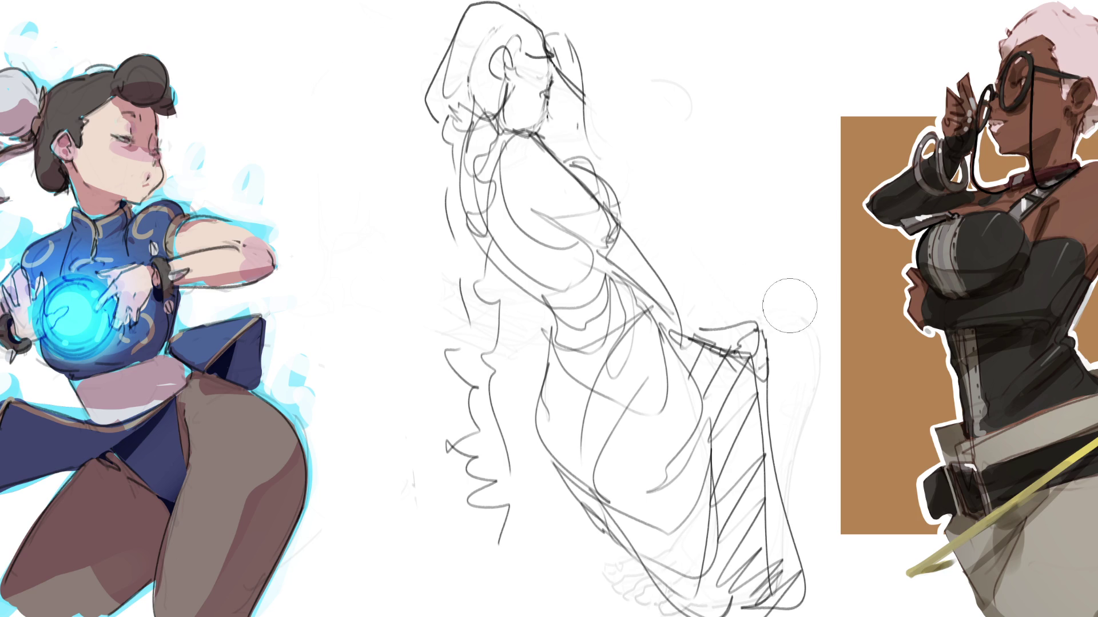
key("bracketleft")
key("bracketleft")
key("bracketleft")
Paint dark bands and edge lines across the skirt, plus a long fold line down it
left_click_drag(677, 346, 754, 373)
left_click_drag(713, 424, 759, 453)
mouse_move(717, 495)
left_mouse_down()
mouse_move(765, 537)
mouse_move(769, 609)
left_mouse_up()
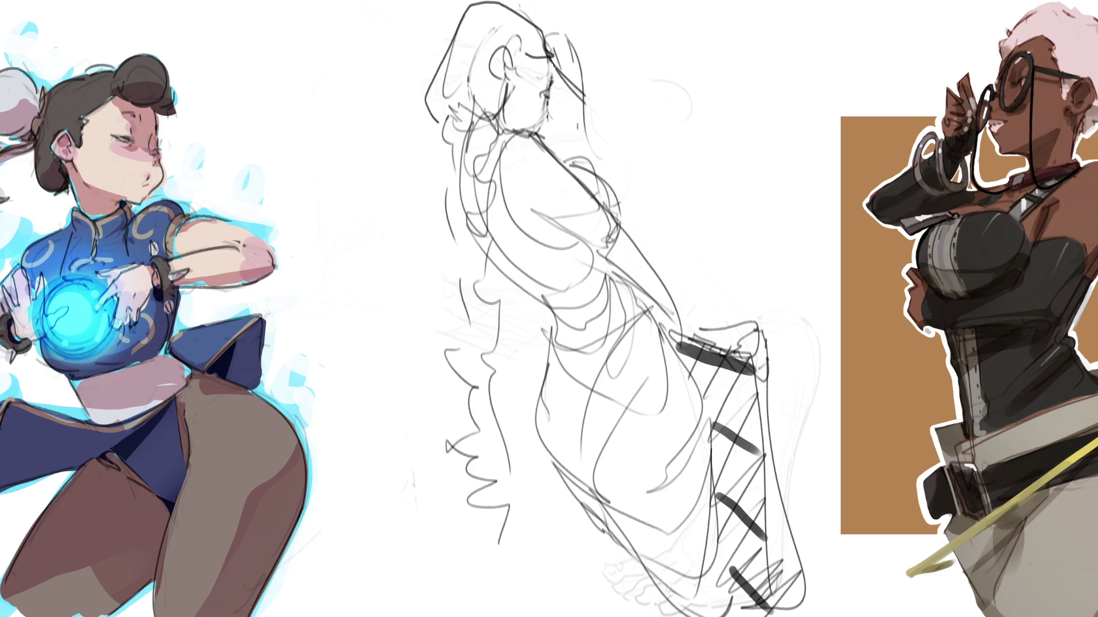
mouse_move(767, 339)
left_mouse_down()
mouse_move(755, 369)
mouse_move(804, 540)
left_mouse_up()
left_click_drag(760, 369, 767, 614)
left_click_drag(821, 571, 806, 610)
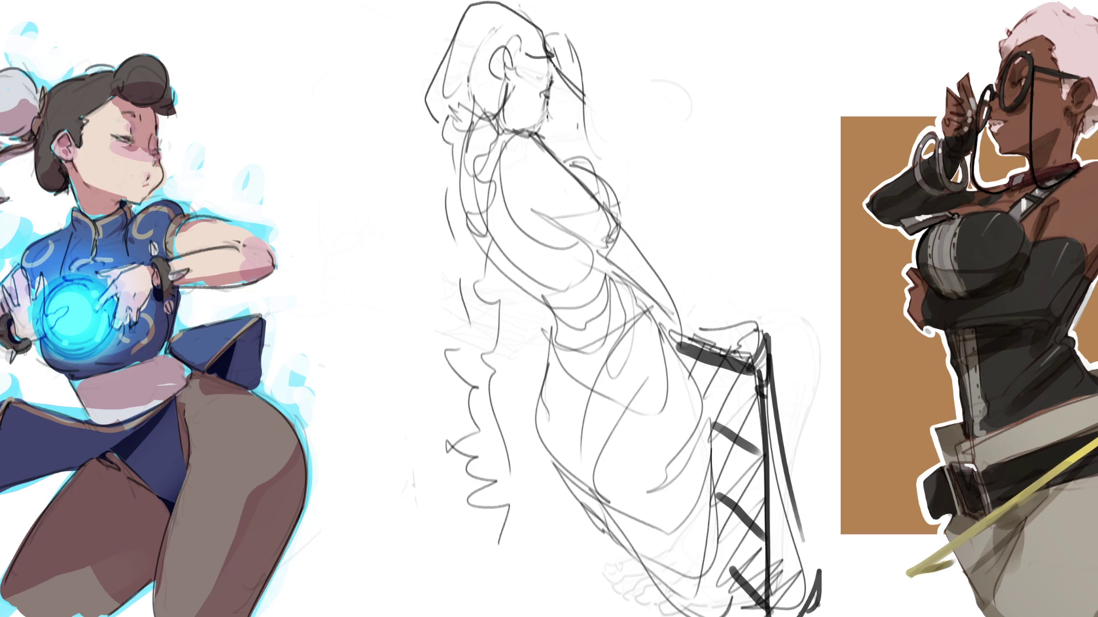
left_click_drag(650, 316, 680, 403)
left_click_drag(666, 358, 717, 604)
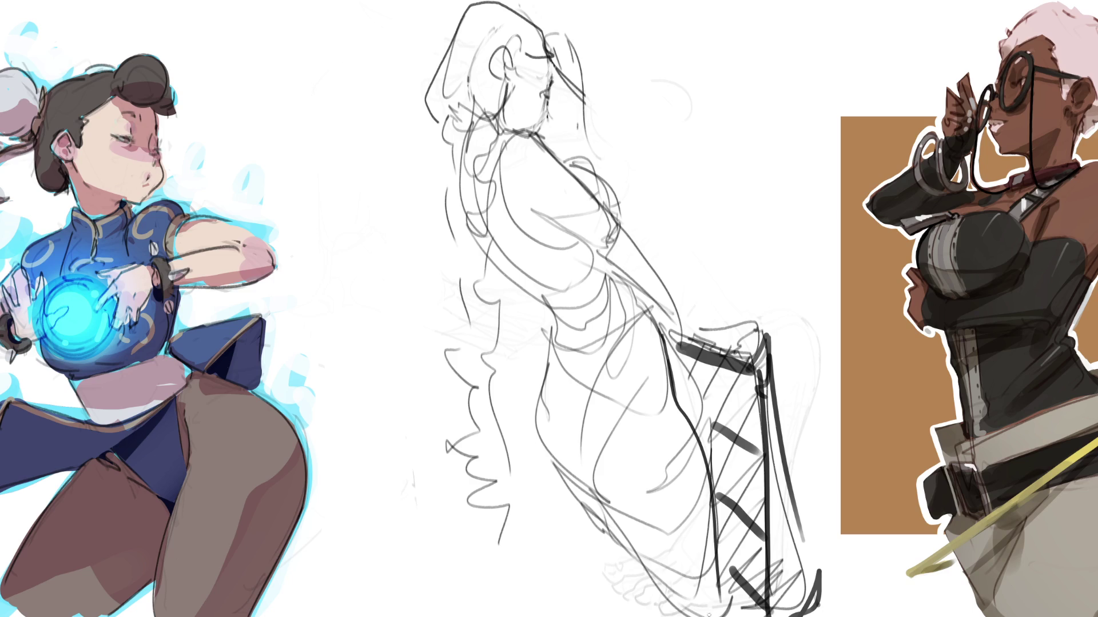
Define the torso contours with darker lines, redrawing the misplaced lower torso curve
mouse_move(643, 312)
left_mouse_down()
mouse_move(616, 333)
mouse_move(576, 454)
left_mouse_up()
left_click_drag(553, 324, 560, 386)
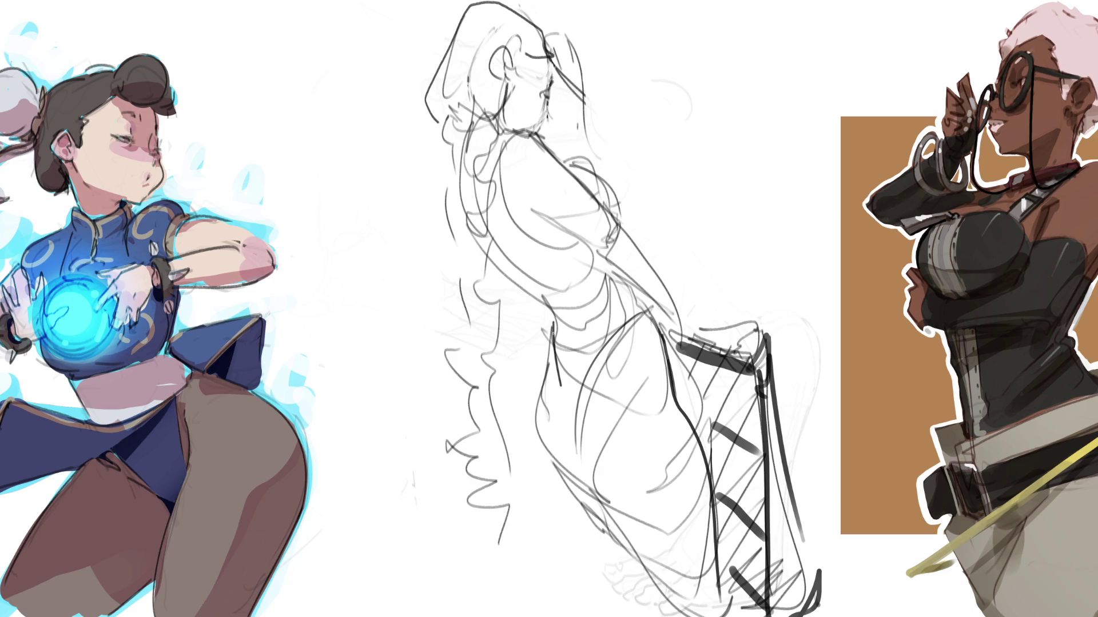
left_click_drag(553, 333, 565, 432)
mouse_move(616, 325)
left_mouse_down()
mouse_move(563, 430)
mouse_move(619, 346)
left_mouse_up()
mouse_move(554, 332)
left_mouse_down()
mouse_move(537, 404)
mouse_move(564, 497)
left_mouse_up()
key("ctrl+z")
left_click_drag(552, 350, 606, 500)
mouse_move(571, 460)
left_mouse_down()
mouse_move(605, 496)
mouse_move(652, 498)
mouse_move(684, 609)
left_mouse_up()
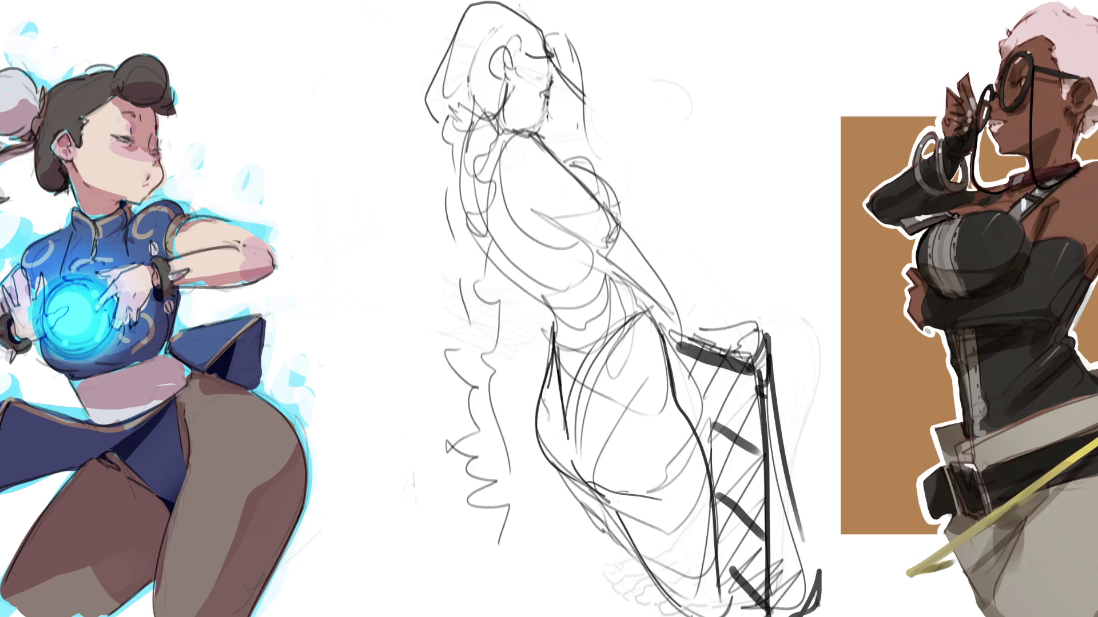
left_click_drag(568, 484, 621, 550)
Add curves and hatching on the torso and darken the line of the back
mouse_move(664, 339)
left_mouse_down()
mouse_move(618, 407)
mouse_move(645, 361)
mouse_move(662, 371)
left_mouse_up()
left_click_drag(648, 310, 664, 375)
mouse_move(652, 303)
left_mouse_down()
mouse_move(636, 337)
mouse_move(579, 298)
mouse_move(624, 275)
left_mouse_up()
mouse_move(499, 147)
left_mouse_down()
mouse_move(512, 222)
mouse_move(558, 249)
mouse_move(629, 255)
mouse_move(657, 279)
left_mouse_up()
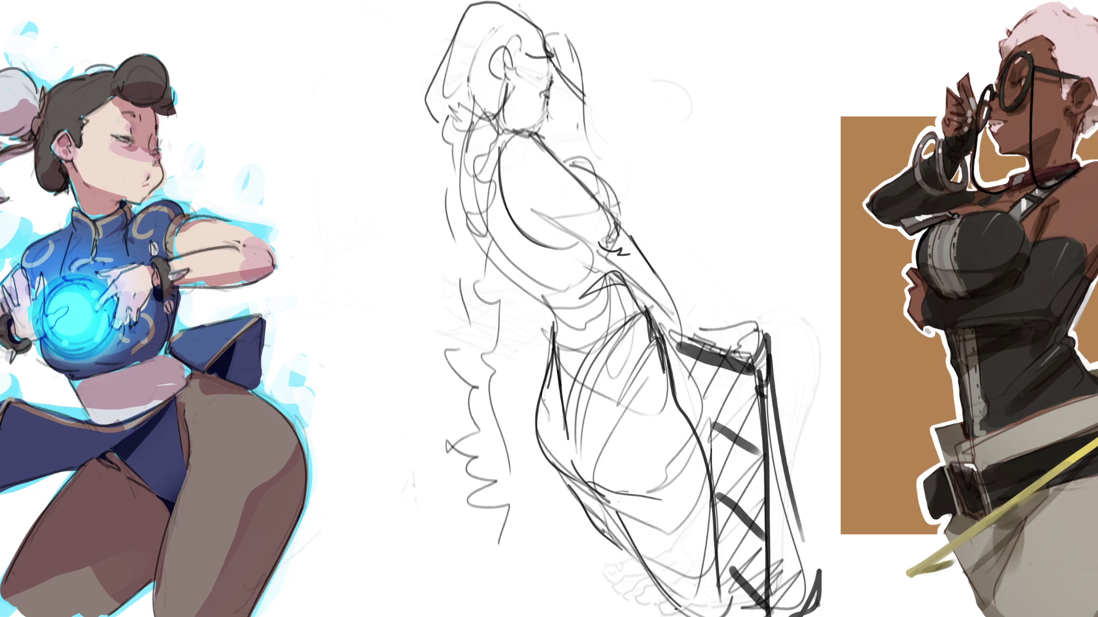
Add a collar curve, lighten the stray mark by the ear, darken the eye and profile, and add an earring
mouse_move(446, 108)
left_mouse_down()
mouse_move(463, 126)
mouse_move(489, 125)
left_mouse_up()
mouse_move(510, 94)
left_mouse_down()
mouse_move(510, 107)
mouse_move(487, 94)
mouse_move(491, 112)
mouse_move(483, 89)
mouse_move(486, 108)
mouse_move(498, 105)
left_mouse_up()
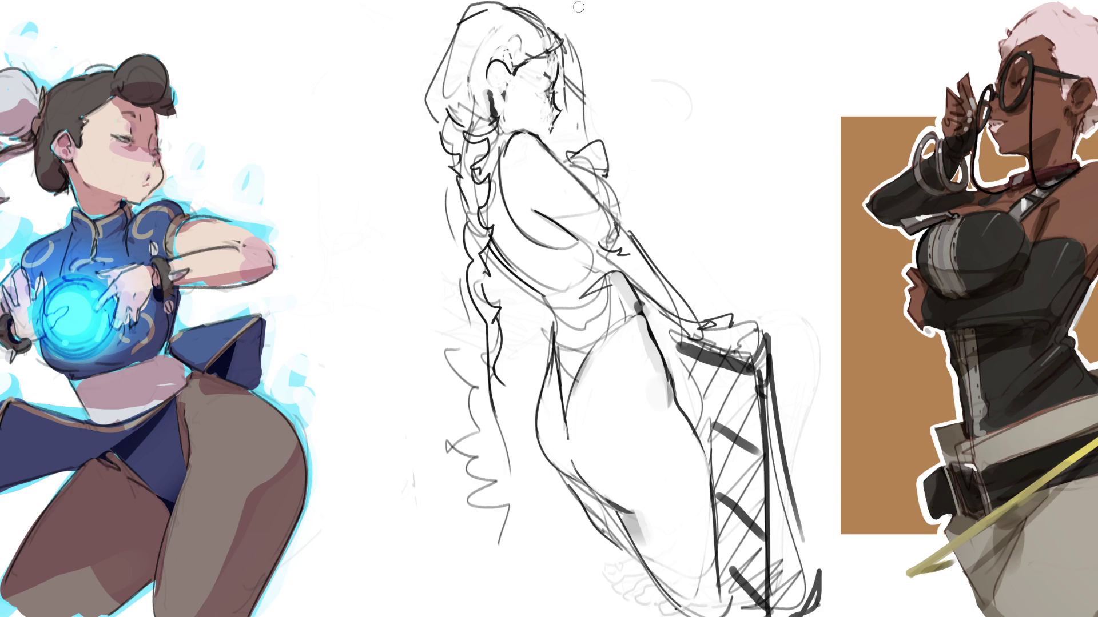
left_click_drag(535, 68, 520, 79)
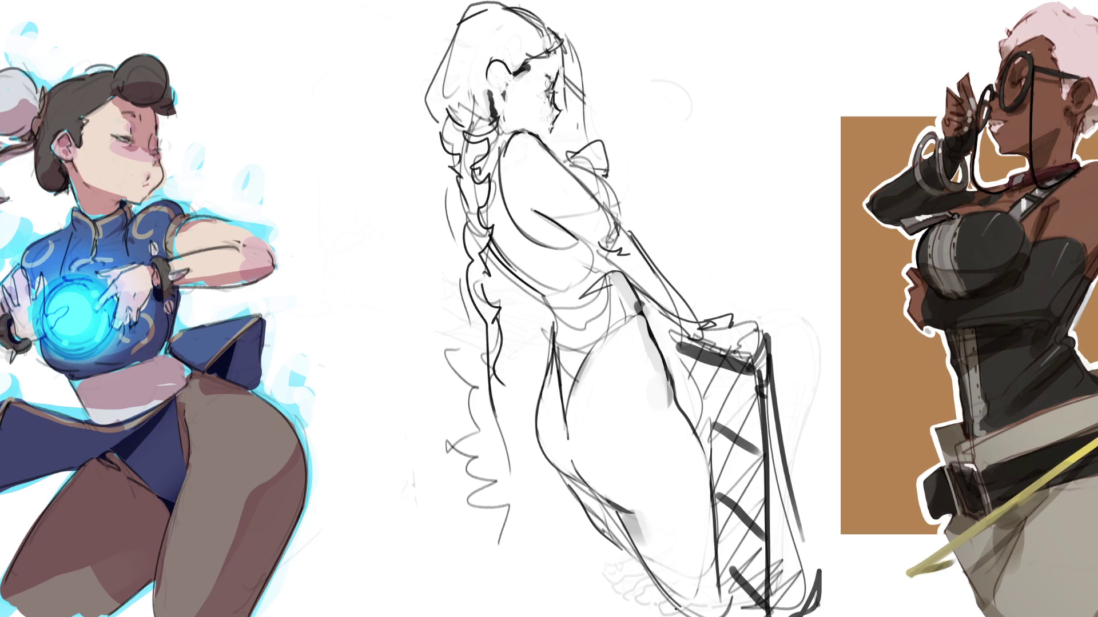
left_click_drag(552, 71, 546, 82)
mouse_move(549, 140)
left_mouse_down()
mouse_move(557, 130)
mouse_move(543, 129)
left_mouse_up()
left_click_drag(557, 82, 554, 108)
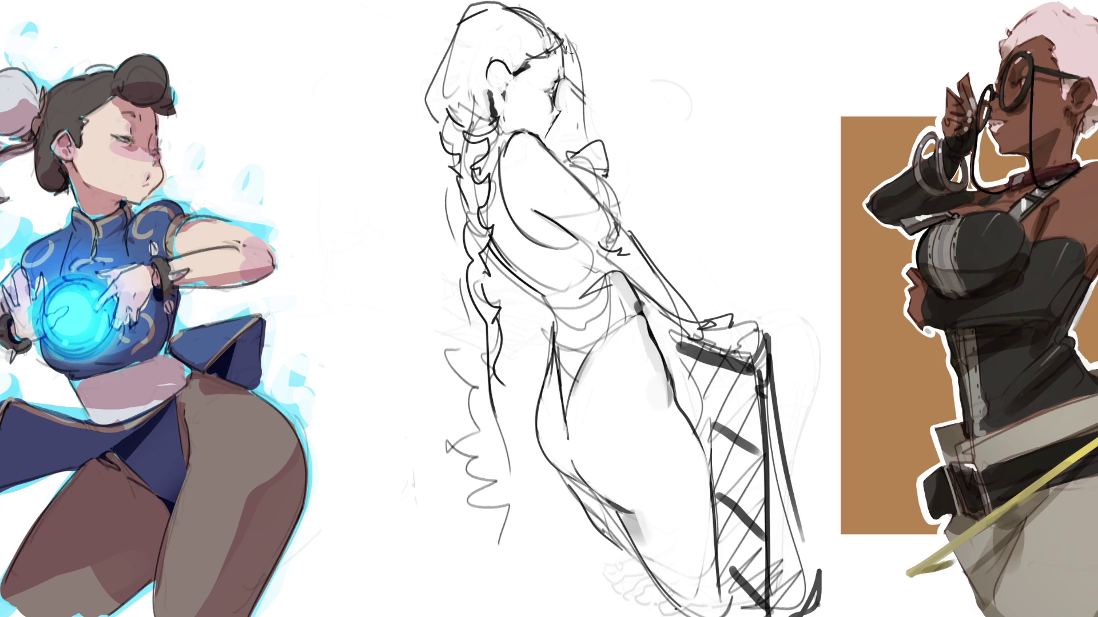
Draw a thin curved hair line beside the head, redoing it twice, and add a short waist line
left_click_drag(565, 47, 583, 117)
key("ctrl+z")
left_click_drag(563, 44, 584, 121)
key("ctrl+z")
left_click_drag(563, 44, 583, 123)
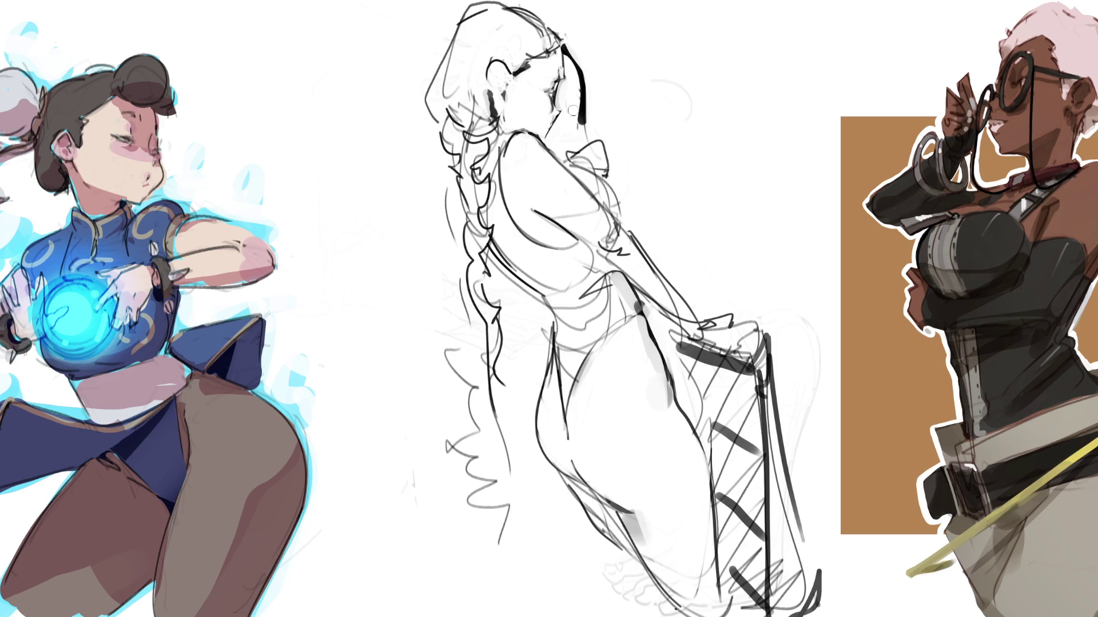
left_click_drag(580, 86, 589, 143)
left_click_drag(537, 295, 545, 320)
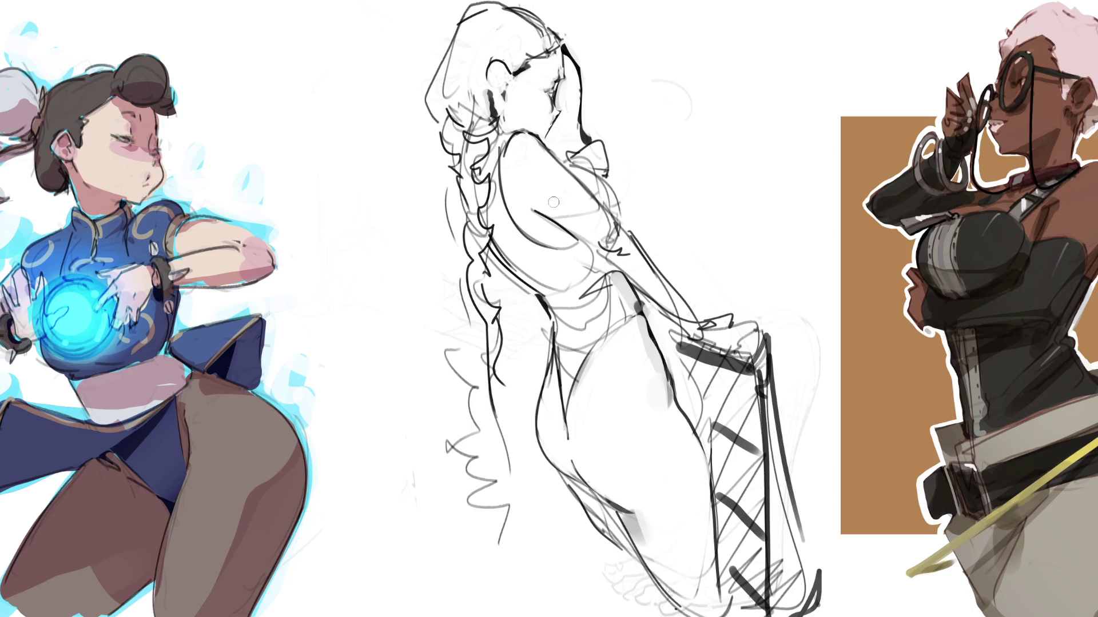
Ink the waistline, lines under the collar bow, a shoulder mark and a bold leg contour
left_click_drag(490, 252, 530, 290)
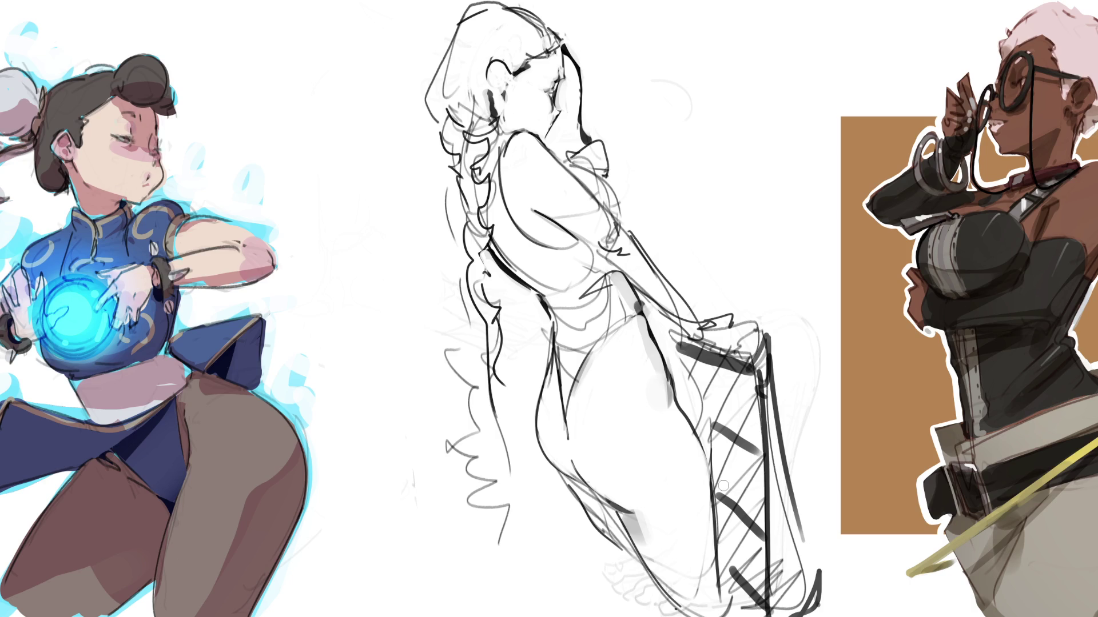
mouse_move(574, 166)
left_mouse_down()
mouse_move(606, 175)
mouse_move(626, 219)
left_mouse_up()
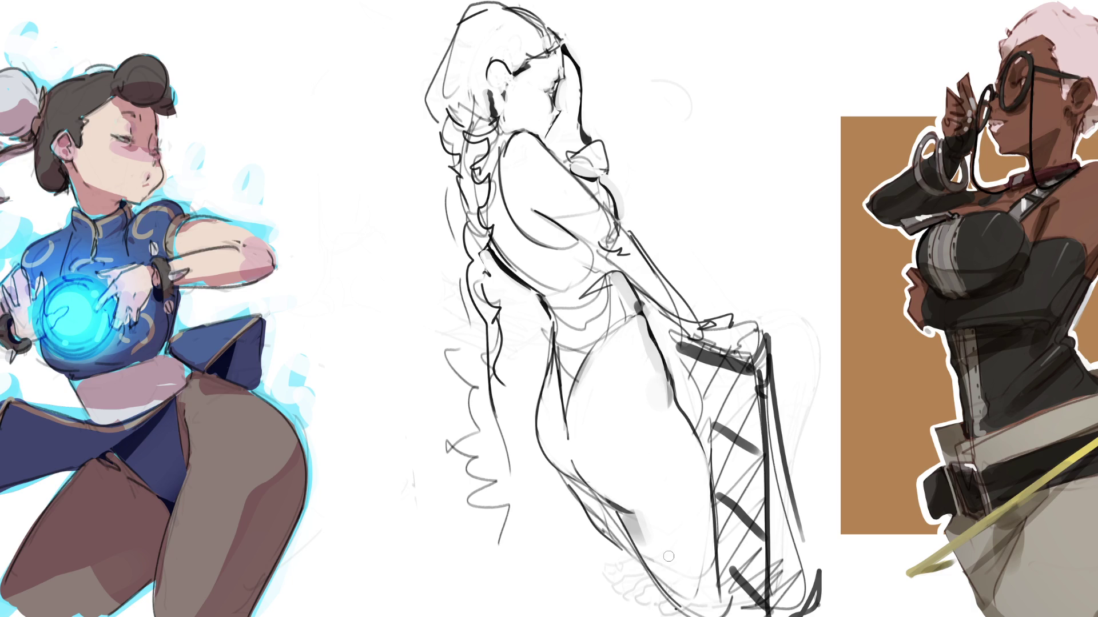
left_click_drag(610, 262, 604, 272)
left_click_drag(563, 482, 625, 550)
Erase the upper leg line and lighten faint strokes along the hip and hem
left_click_drag(554, 477, 629, 562)
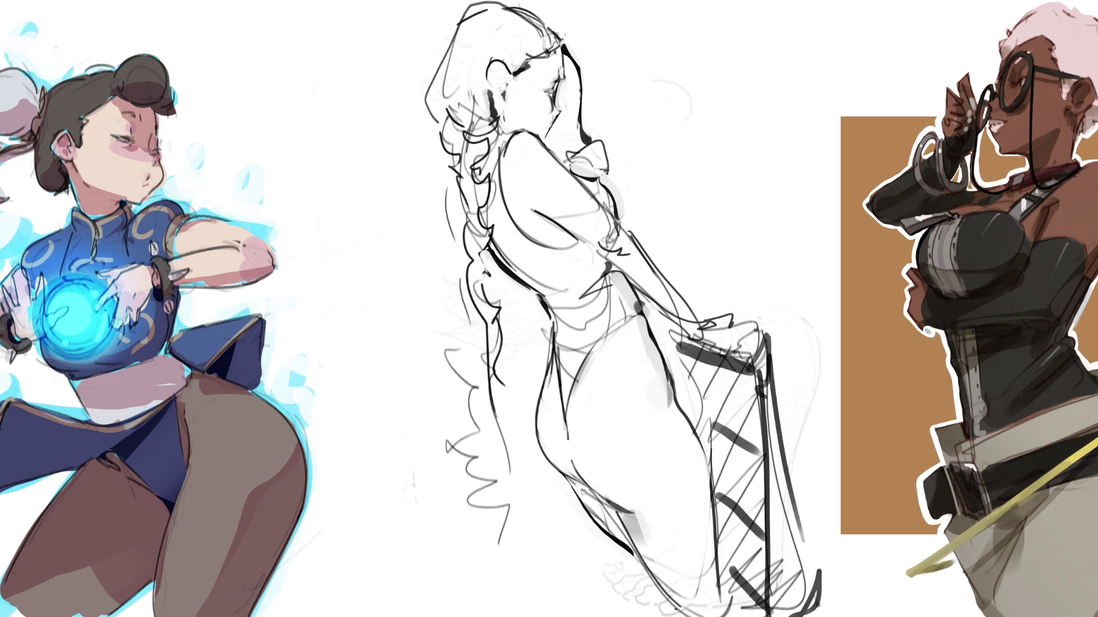
left_click_drag(605, 524, 614, 535)
left_click_drag(589, 497, 622, 534)
mouse_move(647, 553)
left_mouse_down()
mouse_move(683, 596)
mouse_move(694, 597)
mouse_move(708, 568)
left_mouse_up()
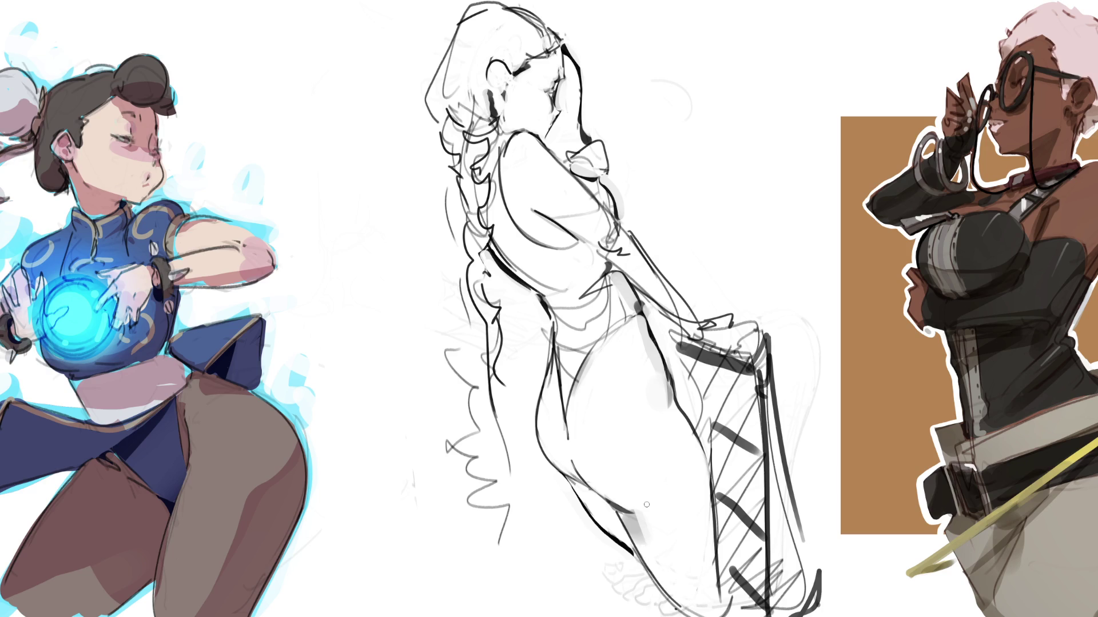
key("bracketright")
key("bracketright")
key("bracketright")
Airbrush soft grey tone along the lower hip, then erase it lighter along with the lower hatching
mouse_move(562, 498)
left_mouse_down()
mouse_move(615, 569)
mouse_move(592, 565)
mouse_move(590, 524)
mouse_move(543, 509)
mouse_move(515, 548)
mouse_move(566, 572)
mouse_move(553, 496)
mouse_move(589, 509)
mouse_move(629, 571)
mouse_move(552, 493)
mouse_move(629, 572)
mouse_move(580, 509)
mouse_move(626, 569)
left_mouse_up()
left_click_drag(546, 486, 635, 578)
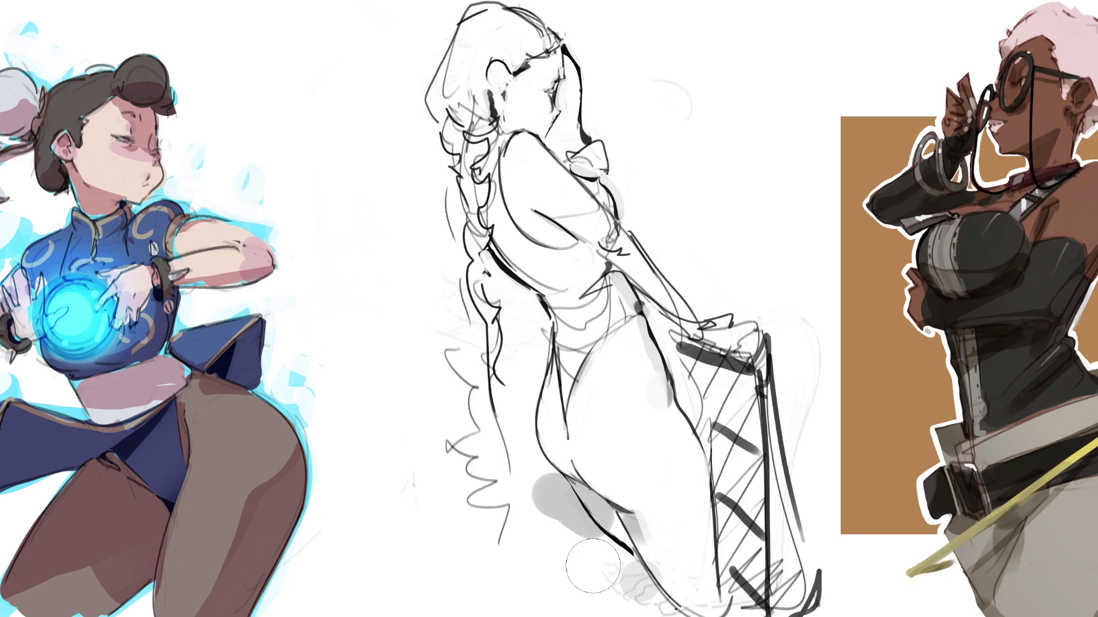
mouse_move(540, 491)
left_mouse_down()
mouse_move(591, 520)
mouse_move(640, 589)
left_mouse_up()
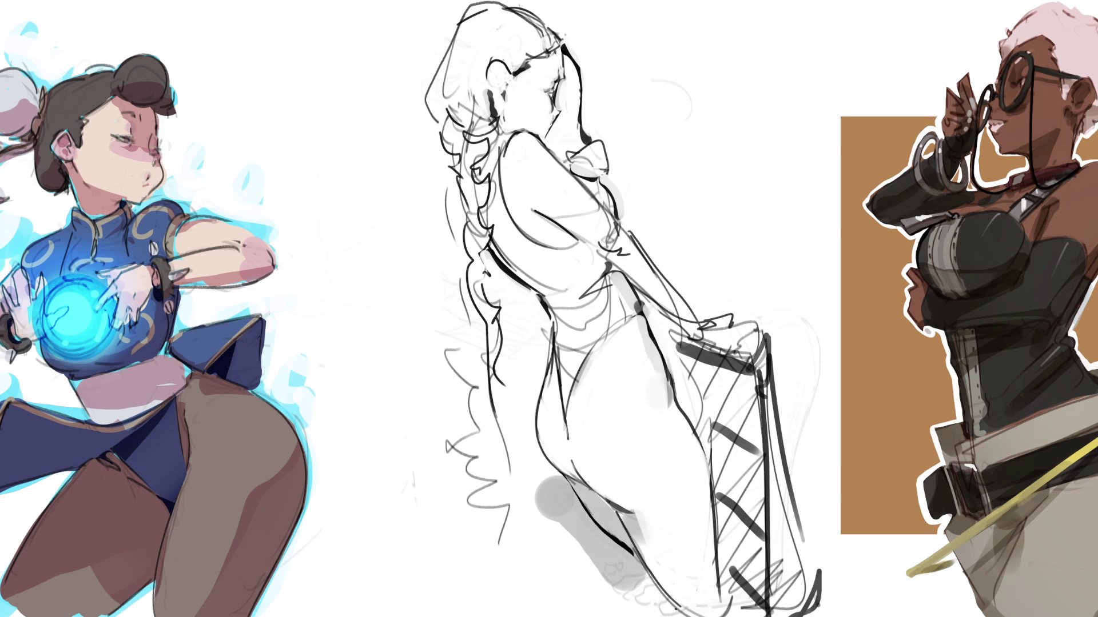
mouse_move(543, 495)
left_mouse_down()
mouse_move(552, 506)
mouse_move(544, 499)
left_mouse_up()
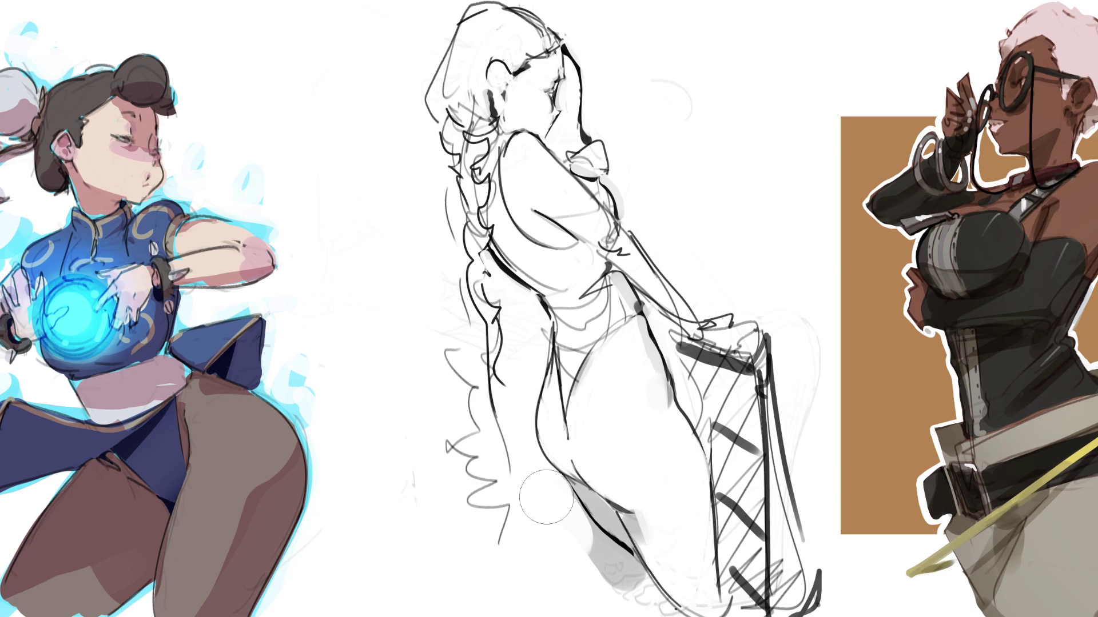
left_click_drag(570, 537, 654, 612)
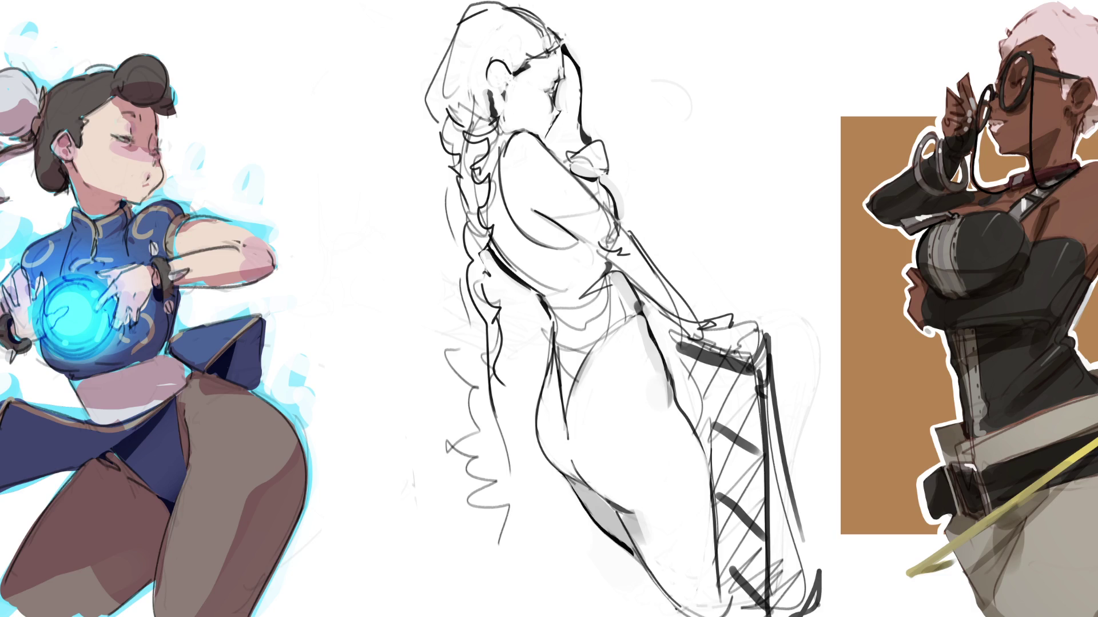
mouse_move(709, 548)
left_mouse_down()
mouse_move(704, 506)
mouse_move(686, 496)
mouse_move(700, 589)
mouse_move(706, 510)
left_mouse_up()
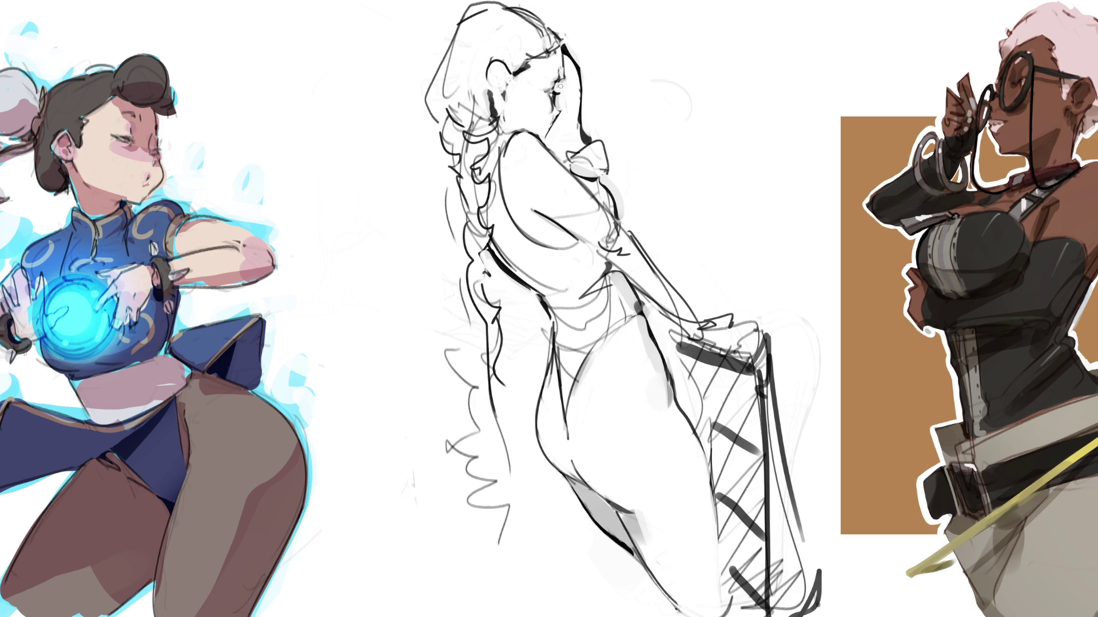
Add a dark line along the middle figure's eyelid
left_click_drag(563, 81, 560, 116)
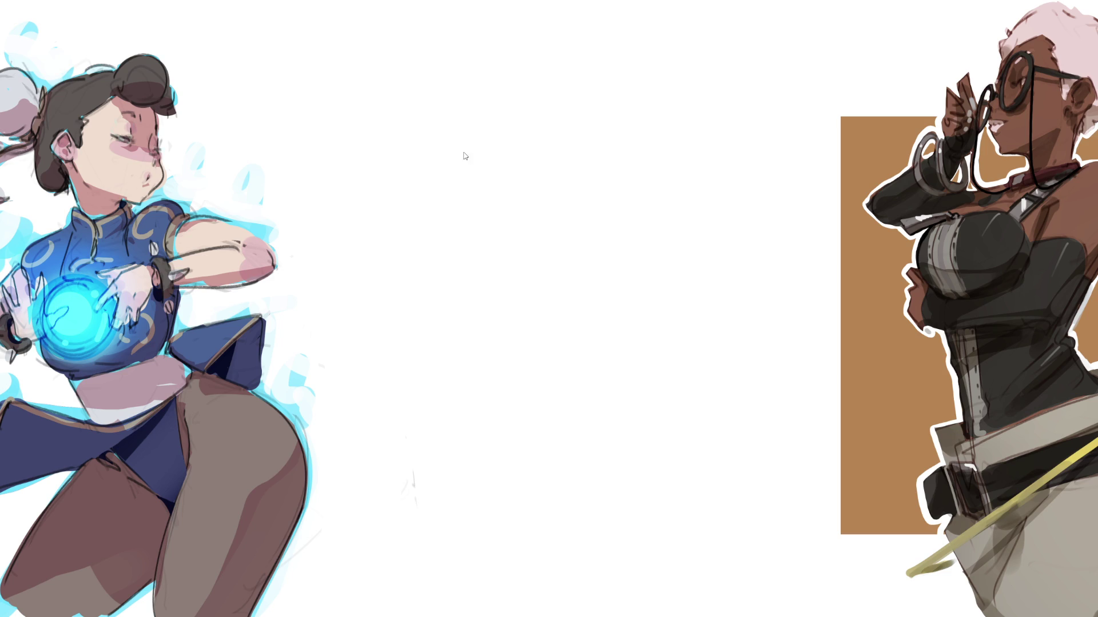
Sketch the middle figure's oval head with rough face features, jaw and a smaller left ear
mouse_move(433, 114)
left_mouse_down()
mouse_move(478, 65)
mouse_move(509, 160)
left_mouse_up()
mouse_move(448, 84)
left_mouse_down()
mouse_move(436, 139)
mouse_move(508, 150)
mouse_move(494, 175)
left_mouse_up()
mouse_move(467, 101)
left_mouse_down()
mouse_move(461, 117)
mouse_move(494, 131)
mouse_move(500, 109)
left_mouse_up()
mouse_move(507, 149)
left_mouse_down()
mouse_move(495, 174)
mouse_move(445, 174)
left_mouse_up()
left_click_drag(449, 178, 468, 184)
mouse_move(430, 127)
left_mouse_down()
mouse_move(408, 123)
mouse_move(420, 158)
left_mouse_up()
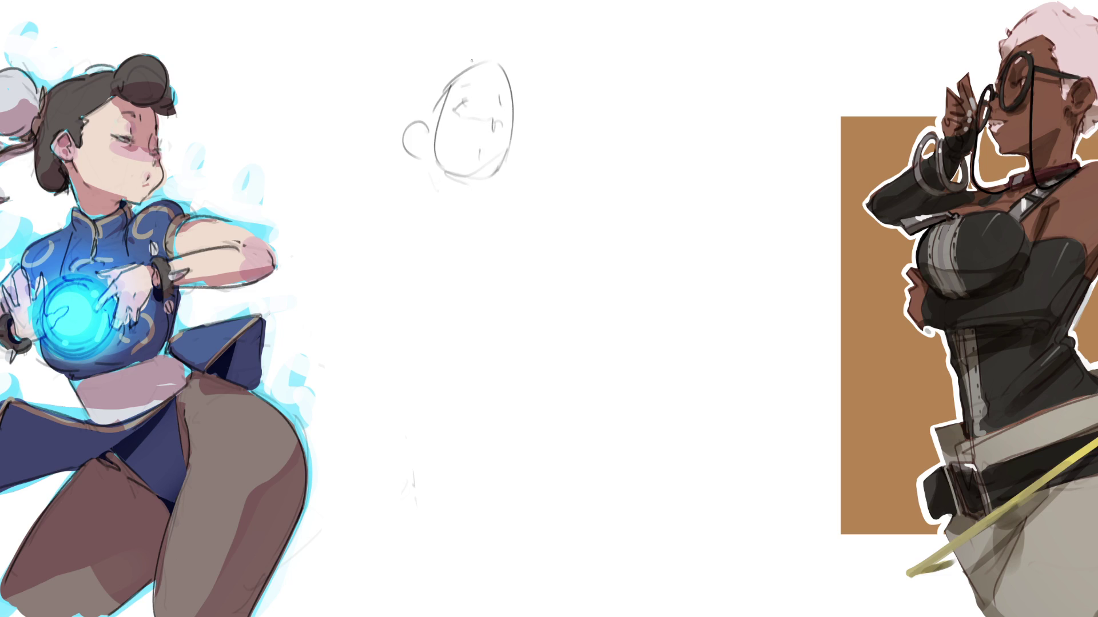
key("ctrl+z")
mouse_move(423, 117)
left_mouse_down()
mouse_move(414, 115)
mouse_move(426, 159)
mouse_move(461, 213)
mouse_move(432, 209)
left_mouse_up()
Rough in the neck, rounded shoulders and upper torso sides below the head
mouse_move(423, 150)
left_mouse_down()
mouse_move(426, 187)
mouse_move(474, 244)
left_mouse_up()
left_click_drag(474, 211, 477, 271)
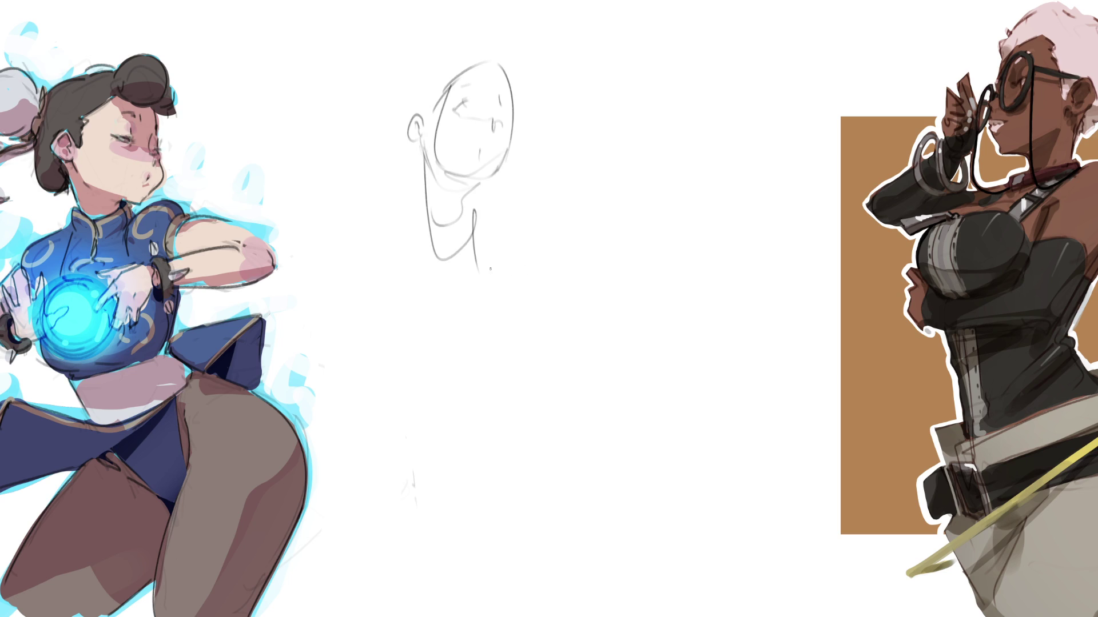
mouse_move(424, 178)
left_mouse_down()
mouse_move(423, 222)
mouse_move(397, 252)
left_mouse_up()
mouse_move(398, 228)
left_mouse_down()
mouse_move(372, 241)
mouse_move(484, 236)
left_mouse_up()
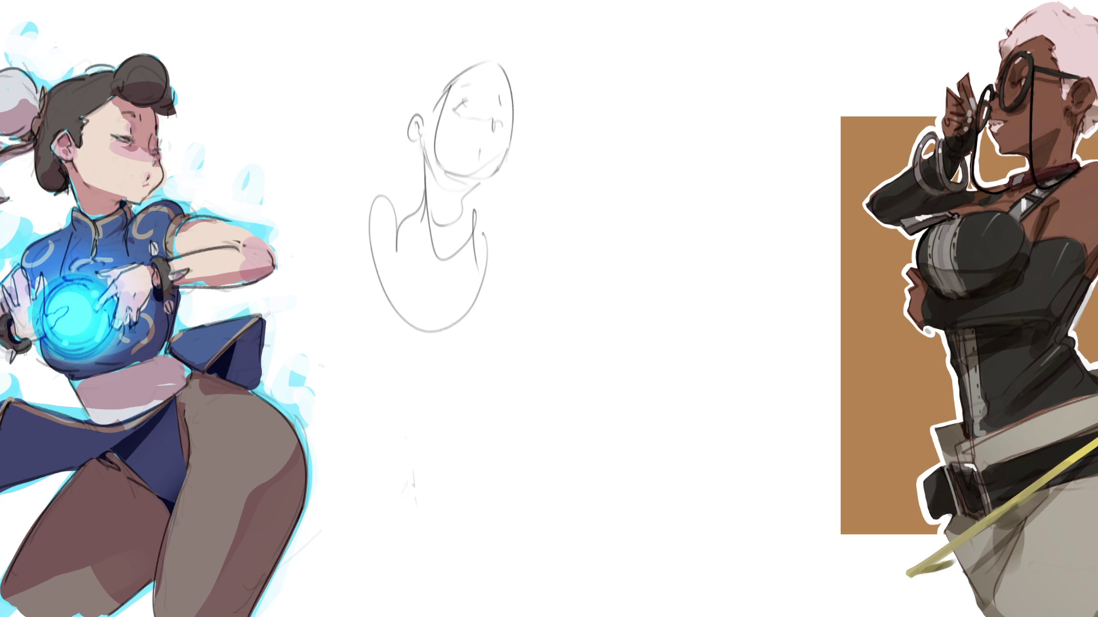
left_click_drag(422, 205, 439, 321)
left_click_drag(482, 230, 519, 265)
mouse_move(486, 227)
left_mouse_down()
mouse_move(529, 335)
mouse_move(568, 363)
left_mouse_up()
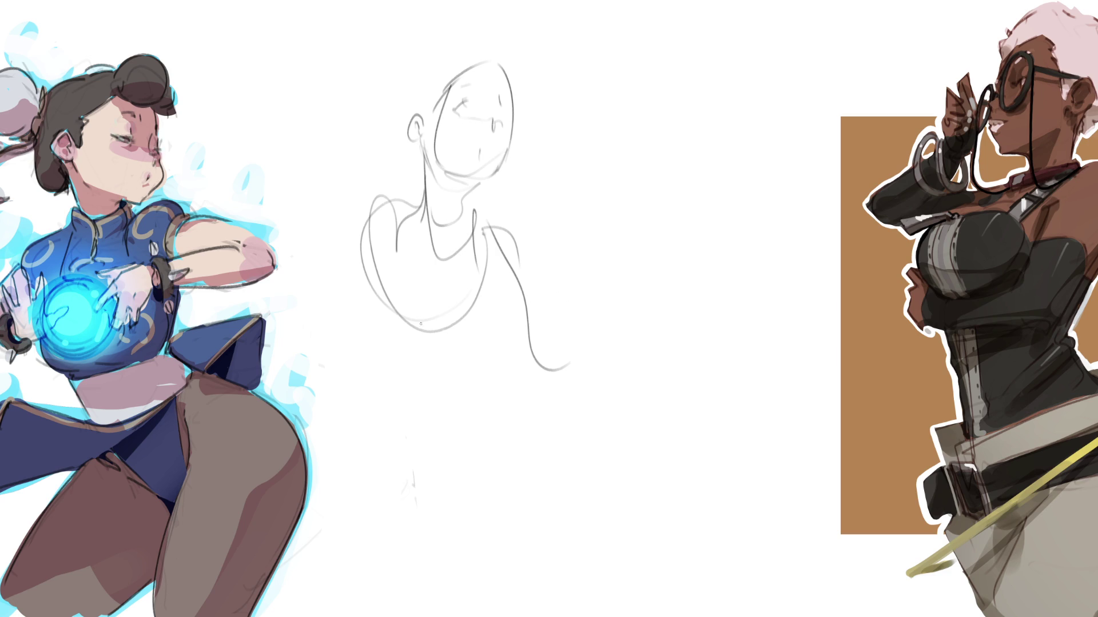
Sketch the long left body contour, torso arch, hip line and waist curve
left_click_drag(355, 215, 422, 462)
left_click_drag(400, 423, 491, 397)
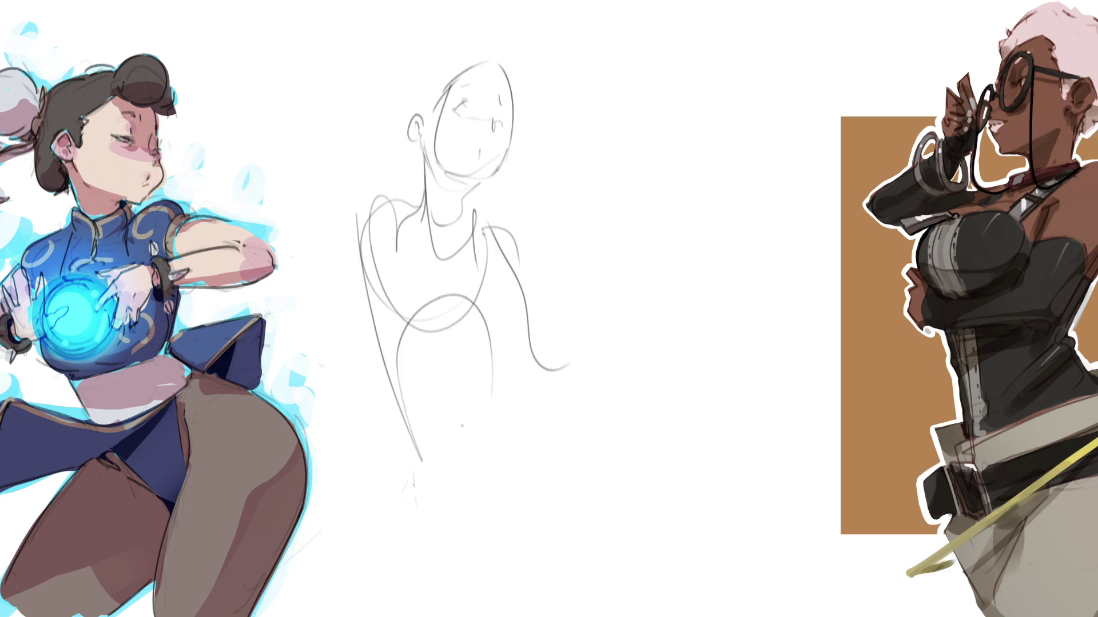
left_click_drag(395, 295, 436, 379)
mouse_move(406, 329)
left_mouse_down()
mouse_move(474, 270)
mouse_move(501, 420)
mouse_move(461, 447)
left_mouse_up()
left_click_drag(398, 309, 499, 494)
mouse_move(435, 442)
left_mouse_down()
mouse_move(526, 401)
mouse_move(540, 428)
left_mouse_up()
Sketch both legs with their outer contours and small strokes near the lower legs
left_click_drag(506, 350, 589, 572)
left_click_drag(457, 453, 544, 560)
mouse_move(434, 429)
left_mouse_down()
mouse_move(427, 447)
mouse_move(457, 616)
left_mouse_up()
mouse_move(523, 616)
left_mouse_down()
mouse_move(537, 597)
mouse_move(534, 616)
left_mouse_up()
mouse_move(537, 375)
left_mouse_down()
mouse_move(607, 569)
mouse_move(595, 616)
left_mouse_up()
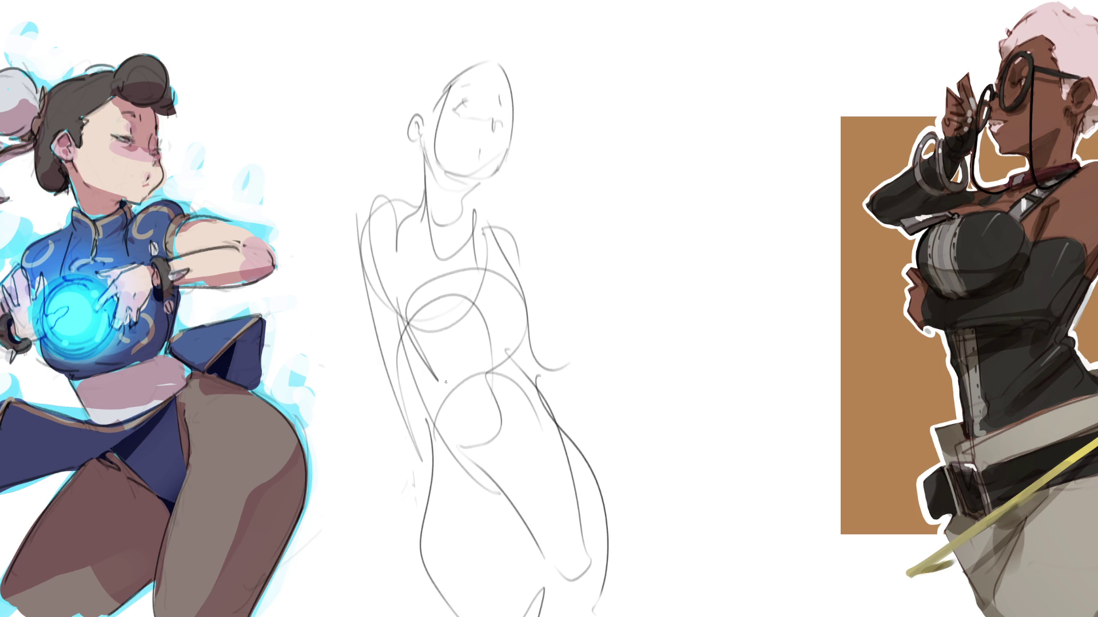
left_click_drag(420, 499, 424, 487)
Sketch the raised arm and hand, shoulder curves, and the lowered second arm and hand
mouse_move(610, 236)
left_mouse_down()
mouse_move(543, 339)
mouse_move(667, 227)
left_mouse_up()
mouse_move(631, 237)
left_mouse_down()
mouse_move(644, 240)
mouse_move(633, 232)
left_mouse_up()
mouse_move(519, 68)
left_mouse_down()
mouse_move(501, 217)
mouse_move(526, 228)
mouse_move(593, 206)
left_mouse_up()
mouse_move(511, 197)
left_mouse_down()
mouse_move(558, 229)
mouse_move(623, 231)
left_mouse_up()
mouse_move(609, 217)
left_mouse_down()
mouse_move(632, 252)
mouse_move(646, 409)
left_mouse_up()
mouse_move(628, 237)
left_mouse_down()
mouse_move(657, 430)
mouse_move(639, 455)
left_mouse_up()
left_click_drag(629, 410, 626, 340)
Sketch long hair strands down the left side and around the crown of the head
left_click_drag(409, 152, 418, 205)
left_click_drag(387, 385, 386, 460)
left_click_drag(399, 461, 370, 547)
key("ctrl+z")
key("ctrl+z")
left_click_drag(397, 400, 400, 521)
mouse_move(443, 105)
left_mouse_down()
mouse_move(465, 73)
mouse_move(527, 129)
mouse_move(528, 190)
left_mouse_up()
mouse_move(488, 56)
left_mouse_down()
mouse_move(510, 48)
mouse_move(532, 221)
mouse_move(476, 87)
mouse_move(450, 60)
mouse_move(411, 111)
mouse_move(482, 65)
left_mouse_up()
left_click_drag(420, 87, 411, 114)
left_click_drag(470, 53, 419, 92)
mouse_move(440, 59)
left_mouse_down()
mouse_move(409, 165)
mouse_move(404, 139)
left_mouse_up()
left_click_drag(489, 49, 458, 57)
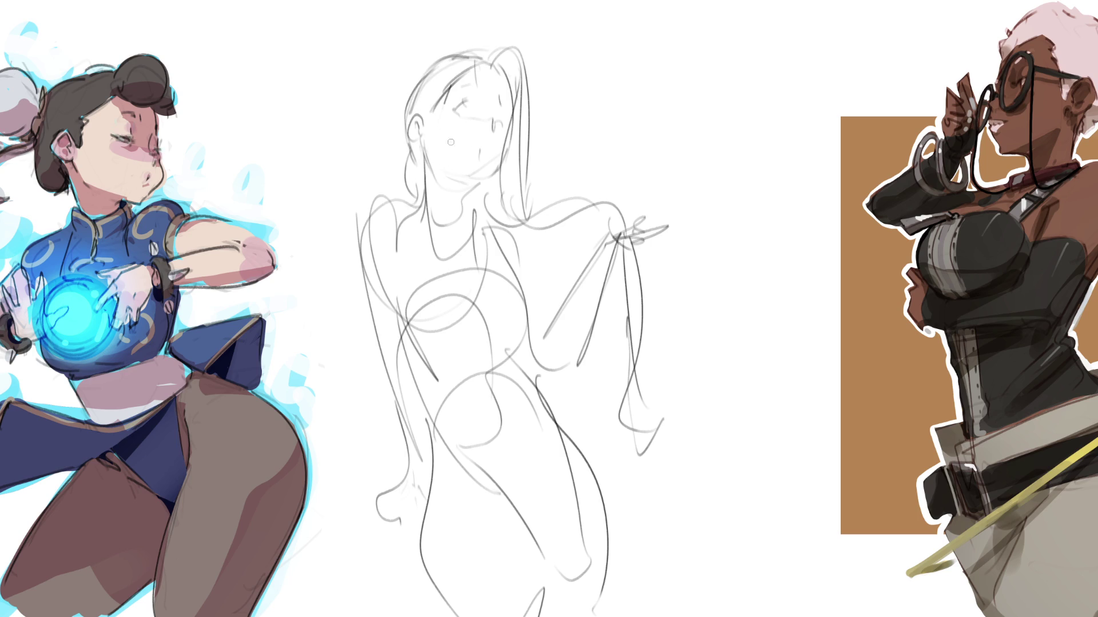
Try a mouth stroke, undo it, and dot the right eye's pupil
mouse_move(467, 152)
left_mouse_down()
mouse_move(477, 148)
mouse_move(455, 108)
left_mouse_up()
key("ctrl+z")
left_click(495, 128)
Ink the left eye and eyebrows in darker line, removing a stray brow mark
mouse_move(454, 113)
left_mouse_down()
mouse_move(467, 106)
mouse_move(449, 112)
mouse_move(502, 121)
mouse_move(490, 118)
mouse_move(495, 134)
left_mouse_up()
left_click_drag(468, 89, 474, 90)
left_click_drag(470, 92, 503, 103)
key("ctrl+z")
key("ctrl+z")
Ink the ear, the hairline and hair edge beside the face, and the right eye's lashes
mouse_move(418, 112)
left_mouse_down()
mouse_move(410, 139)
mouse_move(419, 143)
mouse_move(412, 126)
mouse_move(422, 128)
left_mouse_up()
left_click_drag(432, 113, 479, 56)
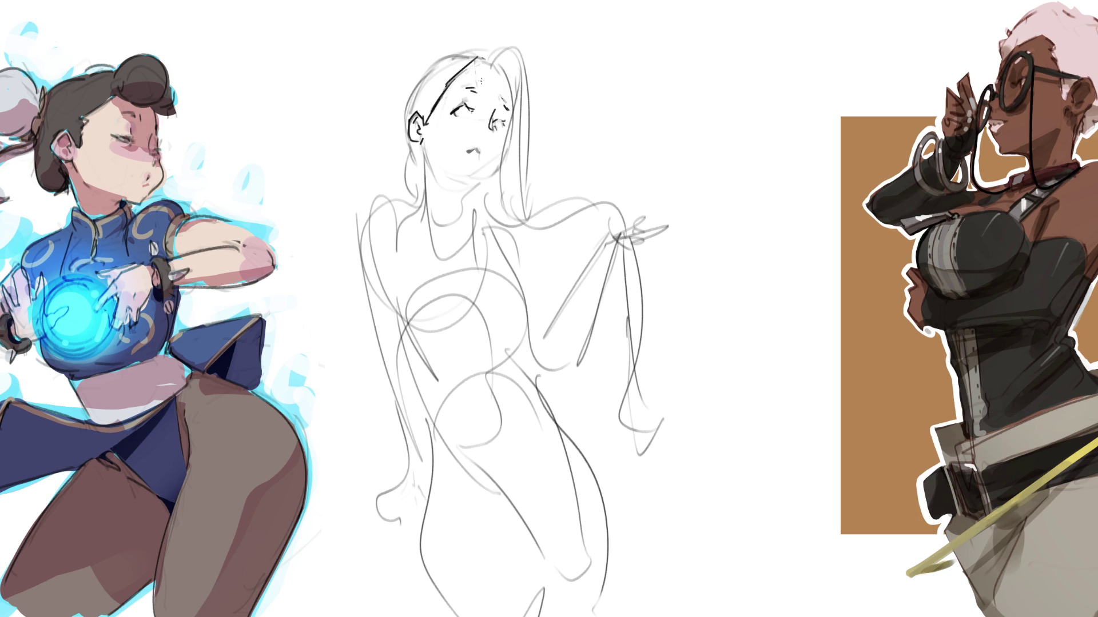
mouse_move(475, 59)
left_mouse_down()
mouse_move(505, 75)
mouse_move(513, 111)
mouse_move(500, 121)
left_mouse_up()
mouse_move(497, 129)
left_mouse_down()
mouse_move(505, 116)
mouse_move(498, 176)
mouse_move(467, 188)
left_mouse_up()
Ink the chin, left cheek and neck, plus an open mouth with tongue out
left_click_drag(465, 189, 463, 212)
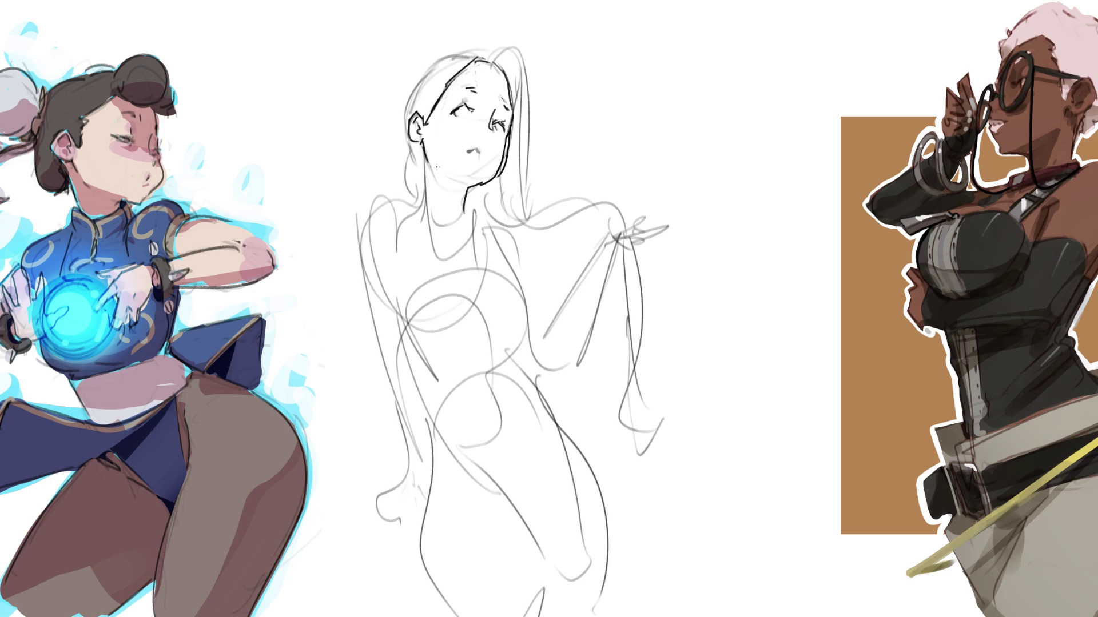
left_click_drag(421, 146, 425, 176)
left_click_drag(465, 184, 468, 224)
left_click_drag(472, 149, 483, 161)
key("ctrl+z")
mouse_move(485, 140)
left_mouse_down()
mouse_move(499, 159)
mouse_move(487, 136)
mouse_move(497, 117)
left_mouse_up()
key("ctrl+z")
Add a hair part, small marks around the eyes, and the chin and jawline
left_click_drag(477, 62, 510, 95)
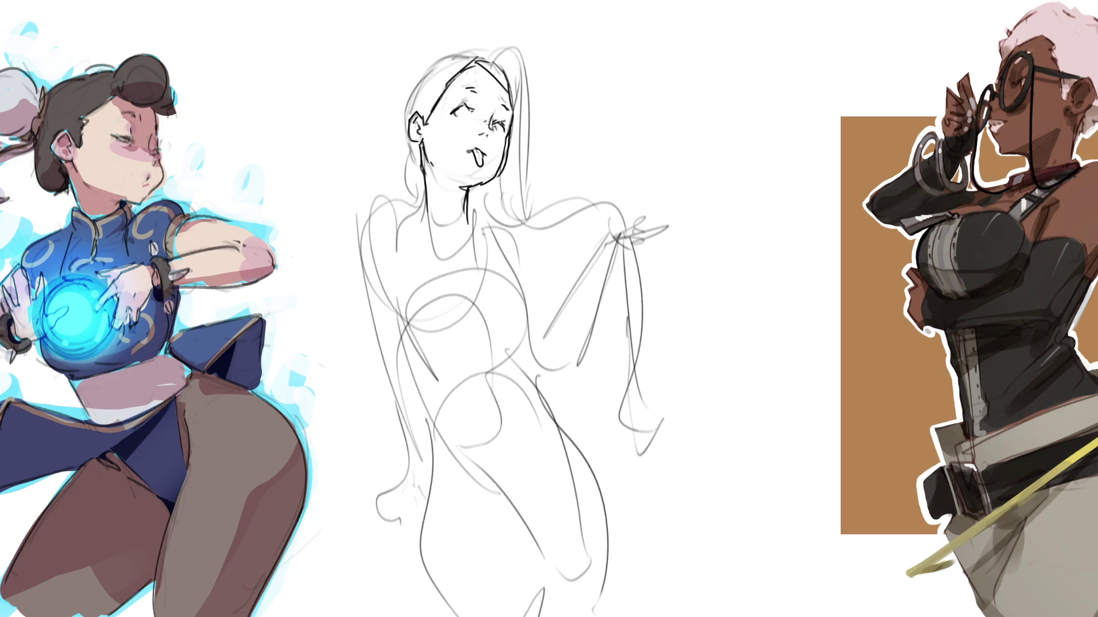
left_click_drag(491, 126, 504, 138)
left_click_drag(451, 113, 465, 119)
left_click_drag(470, 187, 494, 171)
mouse_move(419, 182)
left_mouse_down()
mouse_move(459, 202)
mouse_move(465, 221)
left_mouse_up()
key("ctrl+z")
key("ctrl+z")
Ink both sides of the torso and the hatched curve under it
mouse_move(419, 200)
left_mouse_down()
mouse_move(423, 304)
mouse_move(448, 323)
mouse_move(490, 309)
left_mouse_up()
left_click_drag(476, 227, 531, 349)
key("ctrl+z")
left_click_drag(472, 220, 535, 343)
mouse_move(418, 269)
left_mouse_down()
mouse_move(438, 384)
mouse_move(527, 343)
mouse_move(517, 364)
left_mouse_up()
mouse_move(531, 347)
left_mouse_down()
mouse_move(520, 371)
mouse_move(543, 410)
left_mouse_up()
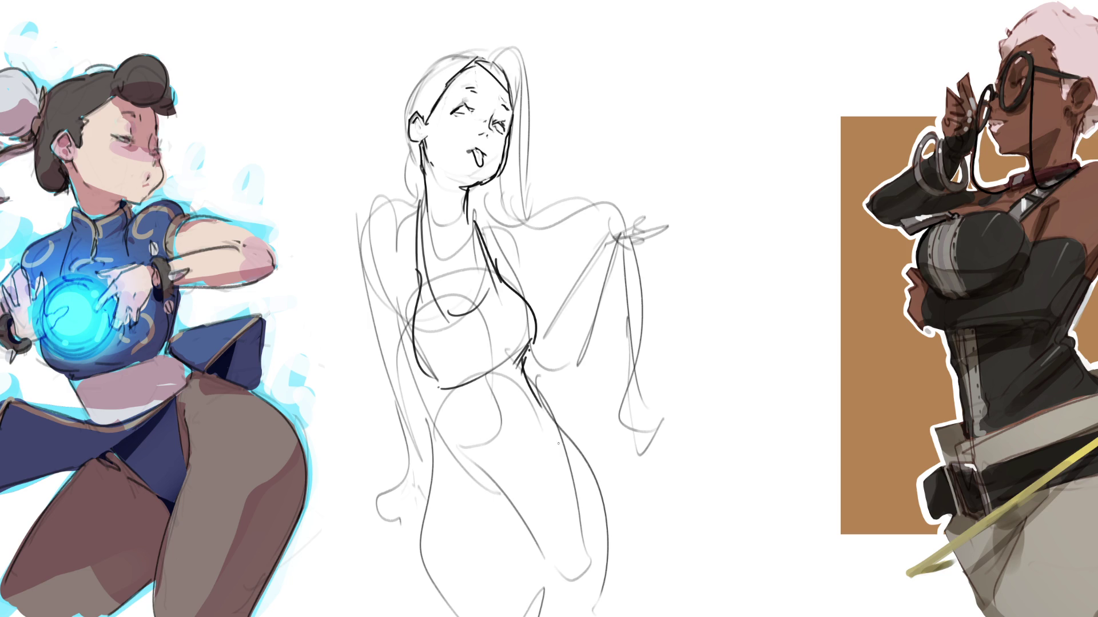
Ink the body down to the hips, the under-bust line, and both leg contours
mouse_move(525, 371)
left_mouse_down()
mouse_move(565, 458)
mouse_move(574, 576)
mouse_move(557, 589)
left_mouse_up()
left_click_drag(414, 377, 509, 506)
left_click_drag(472, 465, 553, 569)
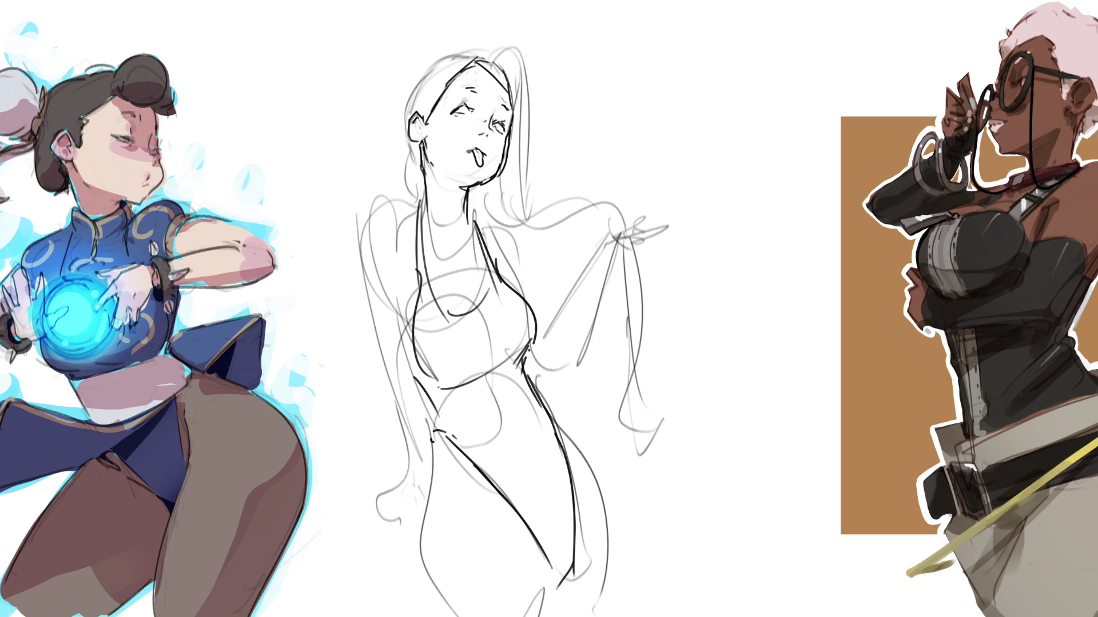
mouse_move(525, 348)
left_mouse_down()
mouse_move(452, 395)
mouse_move(437, 390)
mouse_move(499, 402)
mouse_move(531, 447)
left_mouse_up()
left_click_drag(480, 503, 496, 519)
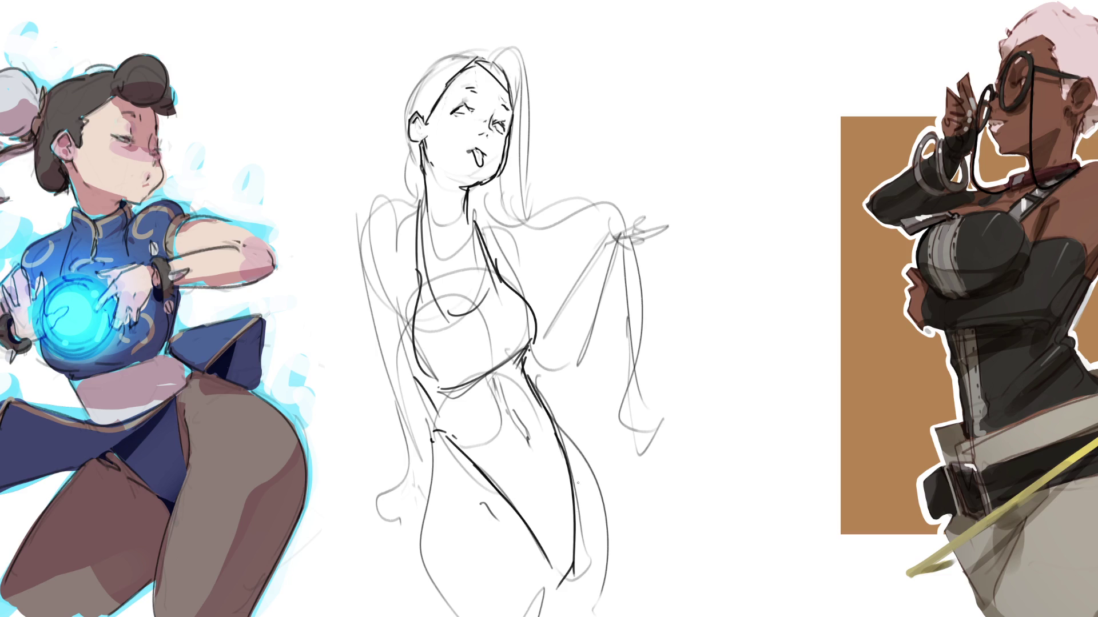
left_click_drag(432, 437, 423, 616)
left_click_drag(549, 411, 584, 494)
mouse_move(558, 430)
left_mouse_down()
mouse_move(586, 477)
mouse_move(616, 599)
left_mouse_up()
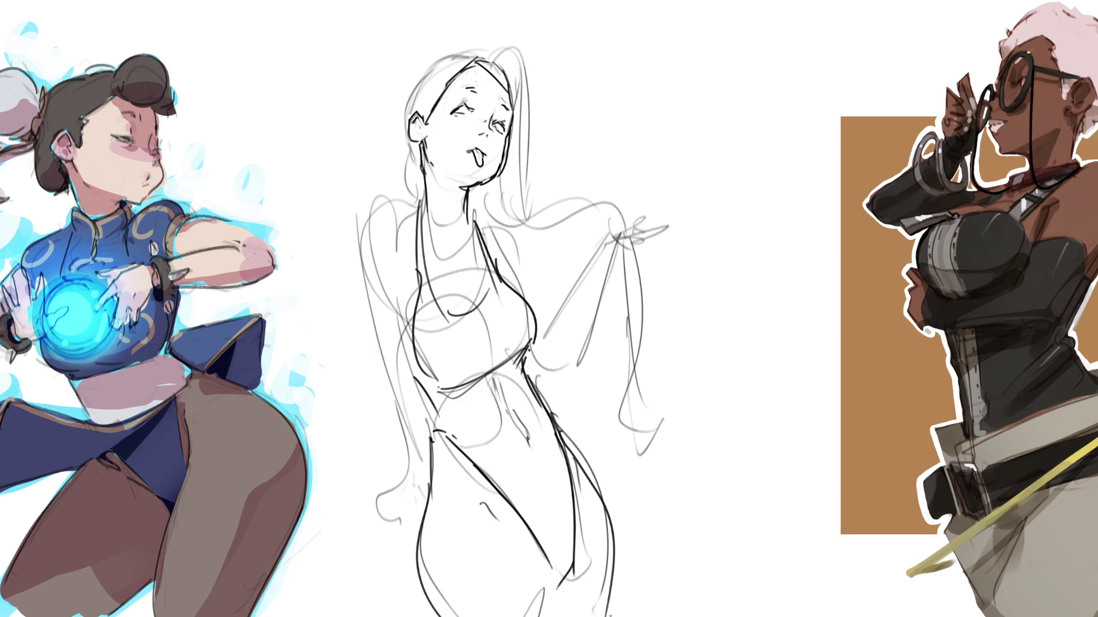
Ink the right shoulder strap, the raised arm and elbow, and the raised hand
mouse_move(475, 216)
left_mouse_down()
mouse_move(507, 245)
mouse_move(519, 286)
left_mouse_up()
mouse_move(543, 328)
left_mouse_down()
mouse_move(537, 366)
mouse_move(559, 395)
left_mouse_up()
left_click_drag(585, 335, 561, 389)
mouse_move(540, 335)
left_mouse_down()
mouse_move(598, 264)
mouse_move(607, 291)
mouse_move(580, 342)
left_mouse_up()
left_click_drag(595, 268, 632, 244)
mouse_move(633, 246)
left_mouse_down()
mouse_move(613, 281)
mouse_move(629, 263)
left_mouse_up()
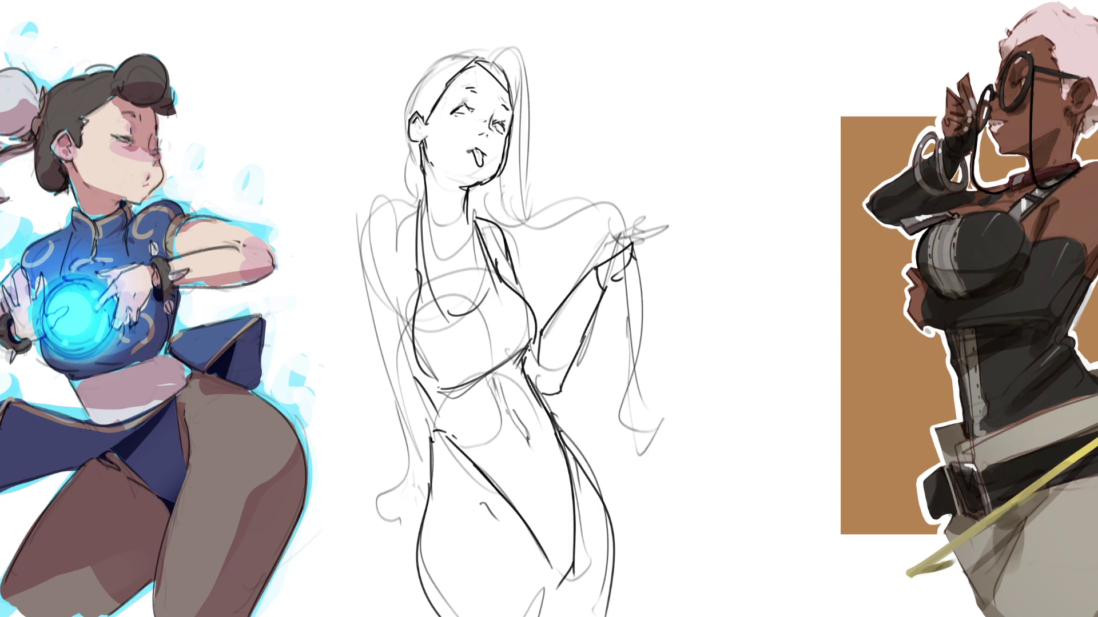
Ink hair curls over the shoulder, a strand hanging below the hand, and strands on top of the head
mouse_move(470, 194)
left_mouse_down()
mouse_move(520, 229)
mouse_move(566, 217)
mouse_move(589, 249)
mouse_move(616, 236)
left_mouse_up()
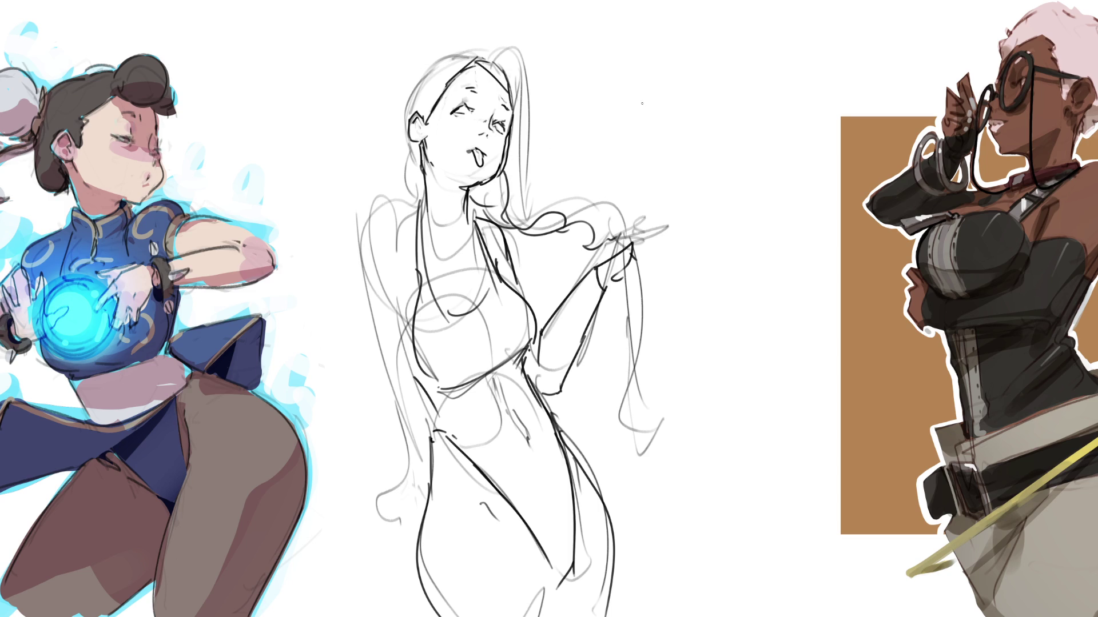
key("ctrl+z")
key("ctrl+z")
mouse_move(510, 229)
left_mouse_down()
mouse_move(520, 250)
mouse_move(547, 256)
mouse_move(605, 244)
left_mouse_up()
mouse_move(532, 251)
left_mouse_down()
mouse_move(606, 260)
mouse_move(621, 243)
mouse_move(622, 400)
left_mouse_up()
mouse_move(630, 256)
left_mouse_down()
mouse_move(635, 312)
mouse_move(618, 403)
mouse_move(639, 457)
left_mouse_up()
mouse_move(629, 234)
left_mouse_down()
mouse_move(659, 267)
mouse_move(642, 264)
mouse_move(652, 280)
left_mouse_up()
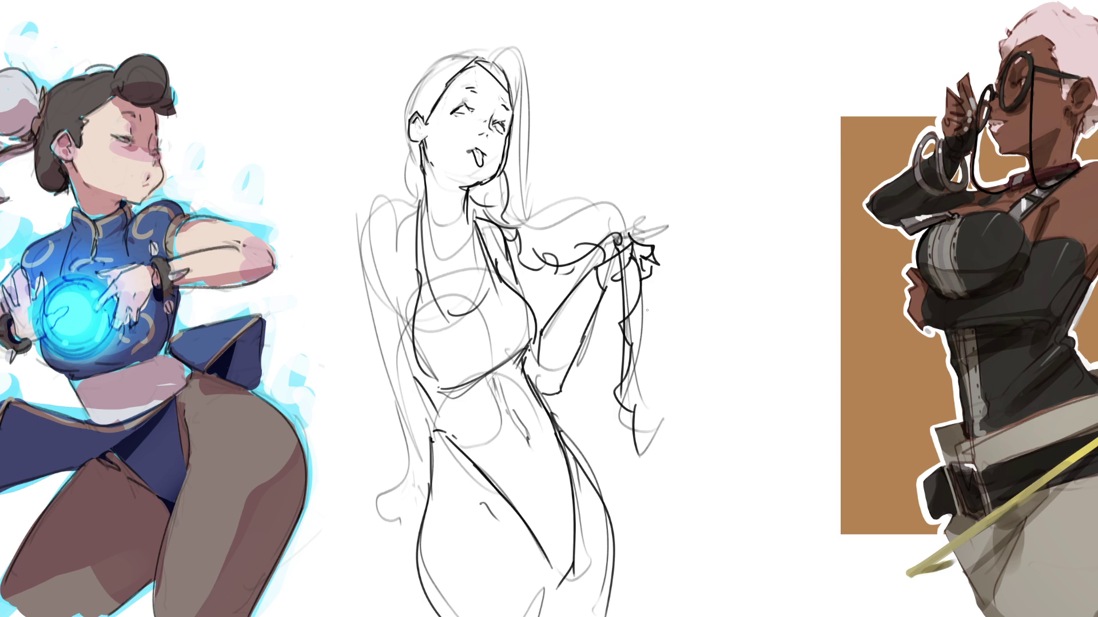
mouse_move(408, 89)
left_mouse_down()
mouse_move(451, 51)
mouse_move(503, 62)
mouse_move(456, 76)
mouse_move(425, 113)
mouse_move(396, 112)
mouse_move(410, 201)
left_mouse_up()
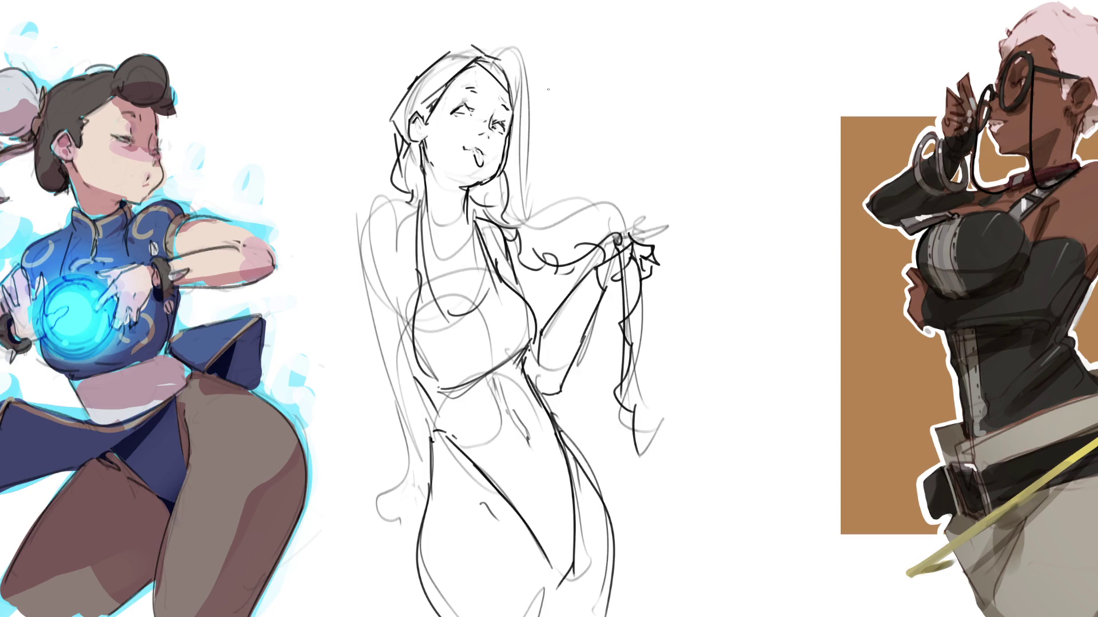
Ink the left shoulder line and collarbone dashes, retrying the armpit and left-side strokes
left_click_drag(406, 224, 453, 243)
left_click_drag(457, 241, 472, 237)
mouse_move(419, 207)
left_mouse_down()
mouse_move(391, 208)
mouse_move(350, 280)
left_mouse_up()
key("ctrl+z")
mouse_move(396, 202)
left_mouse_down()
mouse_move(352, 267)
mouse_move(368, 335)
left_mouse_up()
left_click_drag(393, 241, 402, 251)
key("ctrl+z")
key("ctrl+z")
mouse_move(389, 207)
left_mouse_down()
mouse_move(403, 206)
mouse_move(365, 321)
left_mouse_up()
mouse_move(399, 258)
left_mouse_down()
mouse_move(401, 309)
mouse_move(416, 303)
left_mouse_up()
key("ctrl+z")
key("ctrl+z")
mouse_move(391, 253)
left_mouse_down()
mouse_move(410, 312)
mouse_move(436, 299)
mouse_move(400, 279)
mouse_move(421, 361)
mouse_move(434, 353)
left_mouse_up()
key("ctrl+z")
key("ctrl+z")
key("ctrl+z")
Ink the left torso and a chest stroke, then redraw the left side contour down to the hip
key("ctrl+z")
key("ctrl+z")
left_click_drag(422, 300, 421, 362)
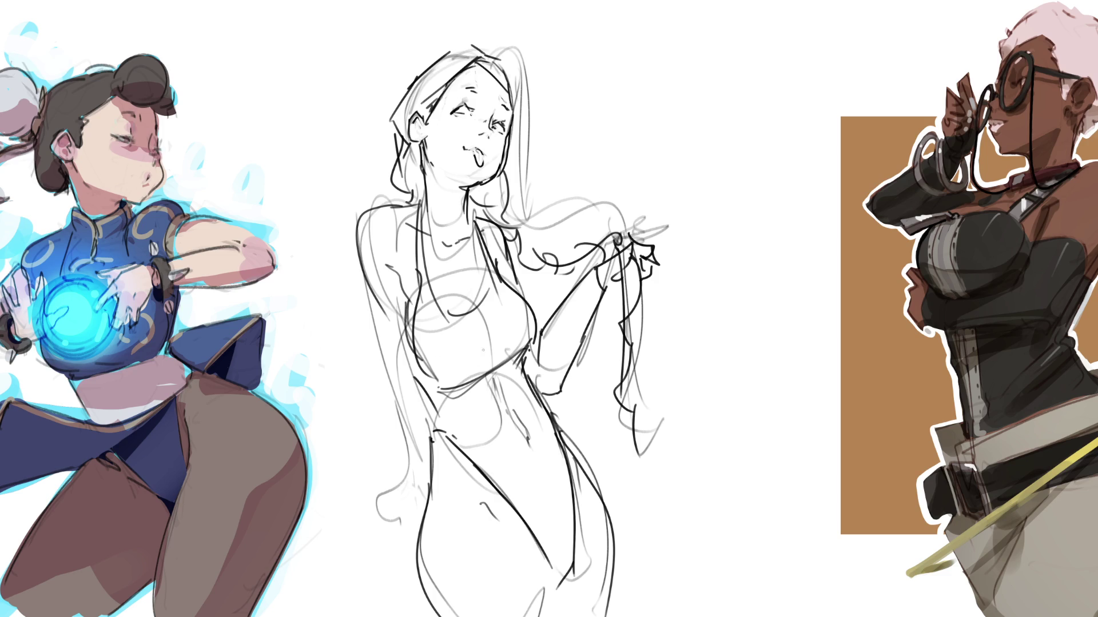
left_click_drag(464, 292, 475, 308)
left_click_drag(374, 297, 417, 413)
left_click_drag(407, 354, 418, 363)
key("ctrl+z")
key("ctrl+z")
left_click_drag(367, 282, 410, 389)
left_click_drag(390, 341, 421, 485)
key("ctrl+z")
left_click_drag(380, 339, 419, 485)
key("ctrl+z")
mouse_move(387, 340)
left_mouse_down()
mouse_move(427, 496)
mouse_move(399, 535)
left_mouse_up()
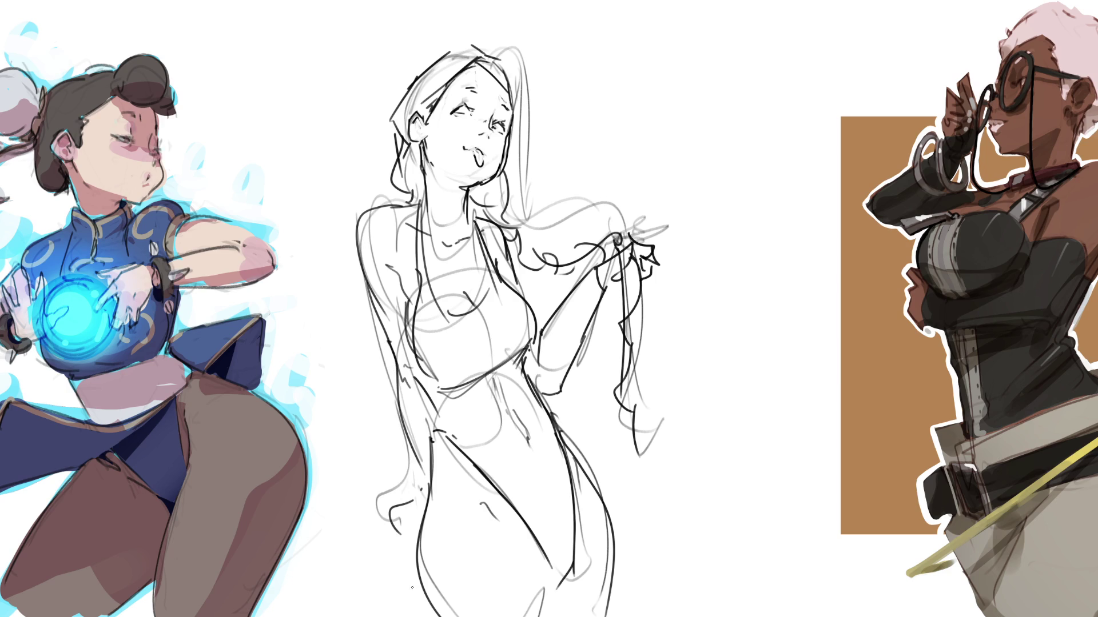
key("ctrl+z")
Ink the lower-left hip, thigh contour and an arched knee line at the bottom left
mouse_move(421, 483)
left_mouse_down()
mouse_move(423, 497)
mouse_move(389, 527)
mouse_move(322, 557)
mouse_move(280, 616)
left_mouse_up()
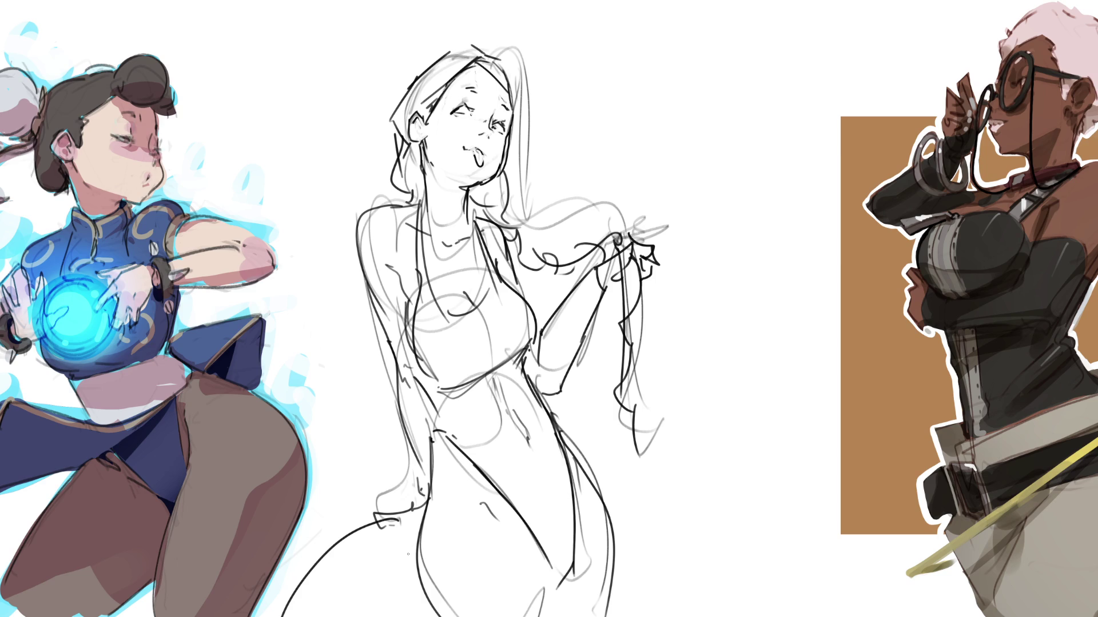
mouse_move(400, 520)
left_mouse_down()
mouse_move(413, 553)
mouse_move(391, 616)
left_mouse_up()
left_click_drag(291, 608, 350, 606)
mouse_move(342, 541)
left_mouse_down()
mouse_move(361, 531)
mouse_move(424, 601)
mouse_move(392, 616)
mouse_move(434, 610)
mouse_move(406, 616)
left_mouse_up()
key("ctrl+z")
key("ctrl+z")
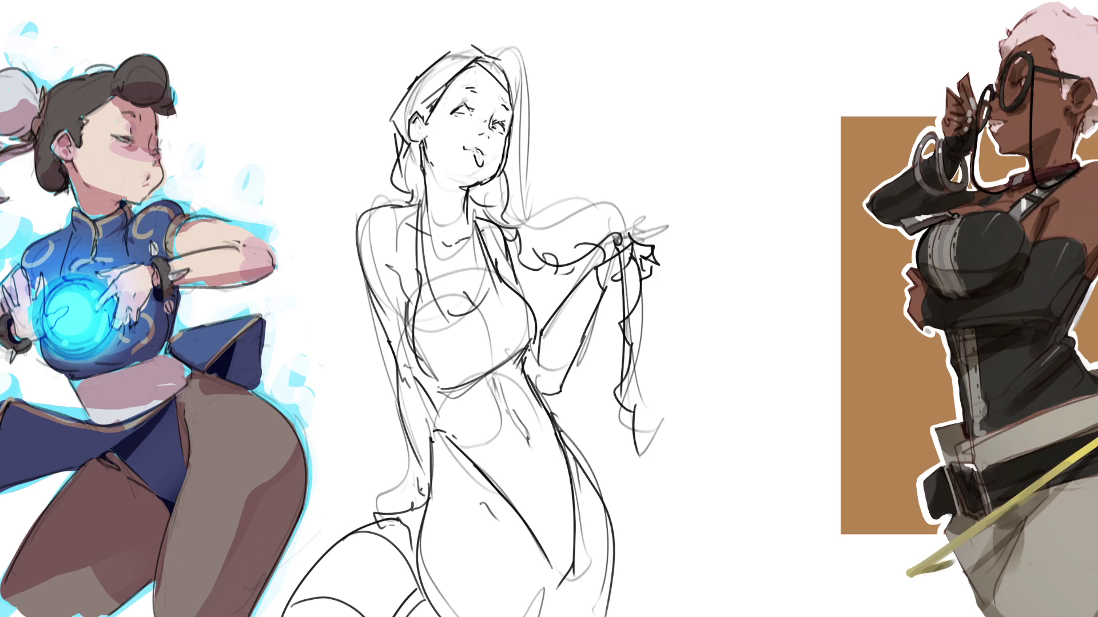
Refine the mouth and ink the lines from the chin down the neck to the chest
mouse_move(474, 150)
left_mouse_down()
mouse_move(488, 140)
mouse_move(484, 155)
mouse_move(495, 155)
mouse_move(499, 145)
mouse_move(489, 140)
mouse_move(479, 168)
left_mouse_up()
mouse_move(472, 150)
left_mouse_down()
mouse_move(484, 169)
mouse_move(497, 153)
mouse_move(434, 275)
left_mouse_up()
left_click_drag(442, 200, 421, 266)
left_click_drag(505, 152, 475, 257)
left_click_drag(474, 211, 475, 241)
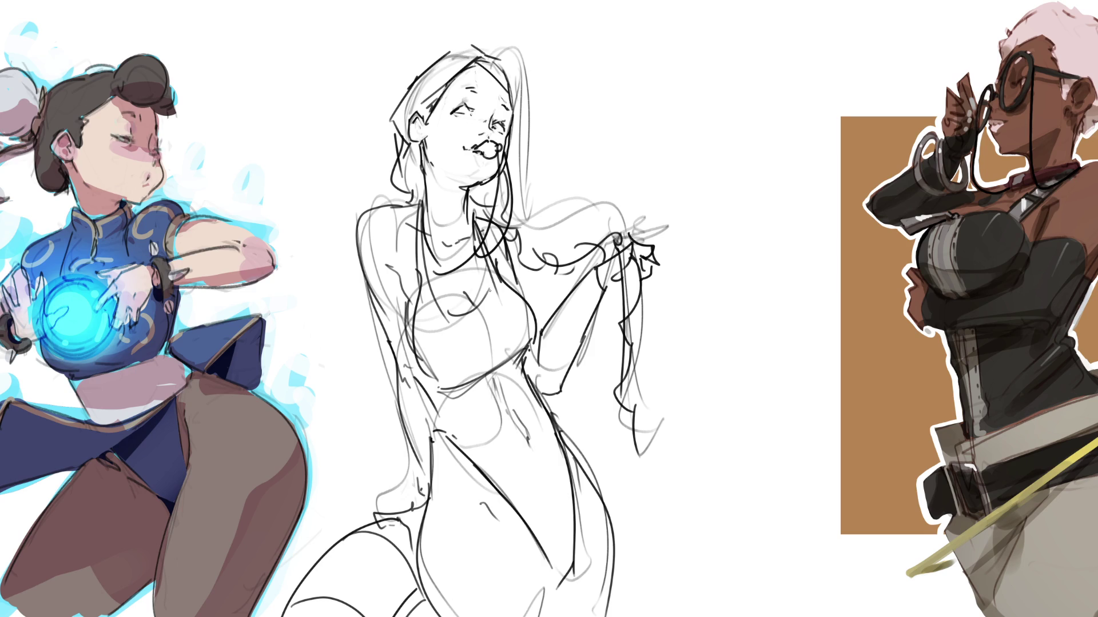
Ink the lower right leg and hip, then outline a blocky cross on the chest
left_click_drag(535, 567, 544, 616)
left_click_drag(578, 522, 575, 549)
mouse_move(472, 319)
left_mouse_down()
mouse_move(487, 310)
mouse_move(459, 366)
mouse_move(486, 369)
left_mouse_up()
left_click_drag(488, 311, 493, 329)
mouse_move(493, 329)
left_mouse_down()
mouse_move(512, 323)
mouse_move(522, 336)
mouse_move(501, 345)
left_mouse_up()
left_click_drag(501, 345, 503, 364)
key("ctrl+z")
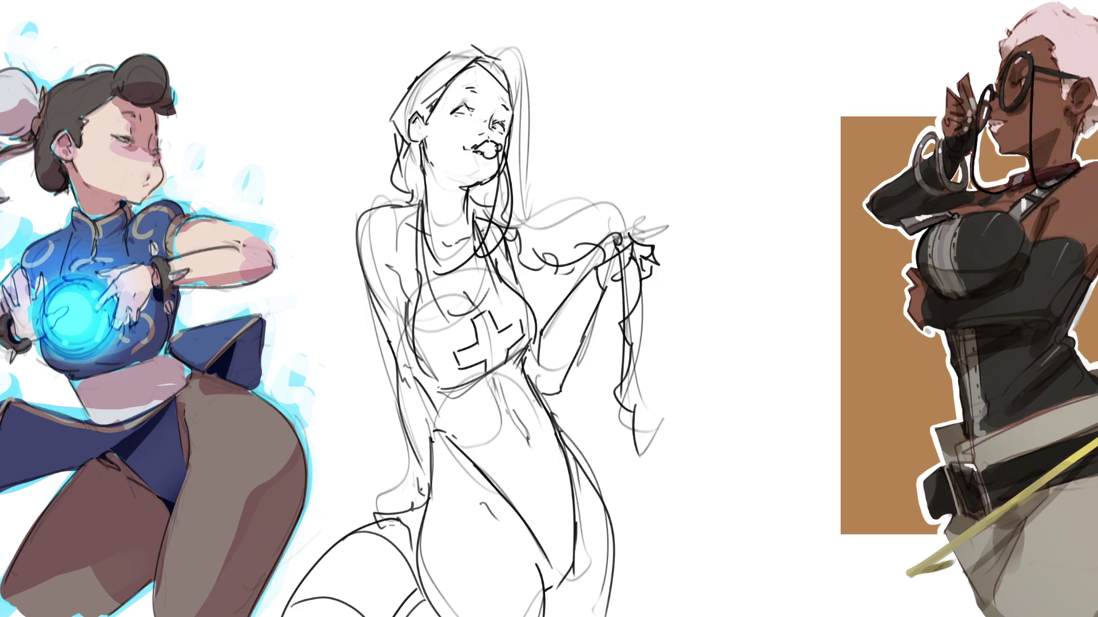
Darken the neck, collar and hair lines, then erase and tidy the excess forearm strokes
mouse_move(483, 198)
left_mouse_down()
mouse_move(469, 210)
mouse_move(483, 216)
left_mouse_up()
mouse_move(482, 62)
left_mouse_down()
mouse_move(529, 150)
mouse_move(517, 85)
mouse_move(541, 211)
left_mouse_up()
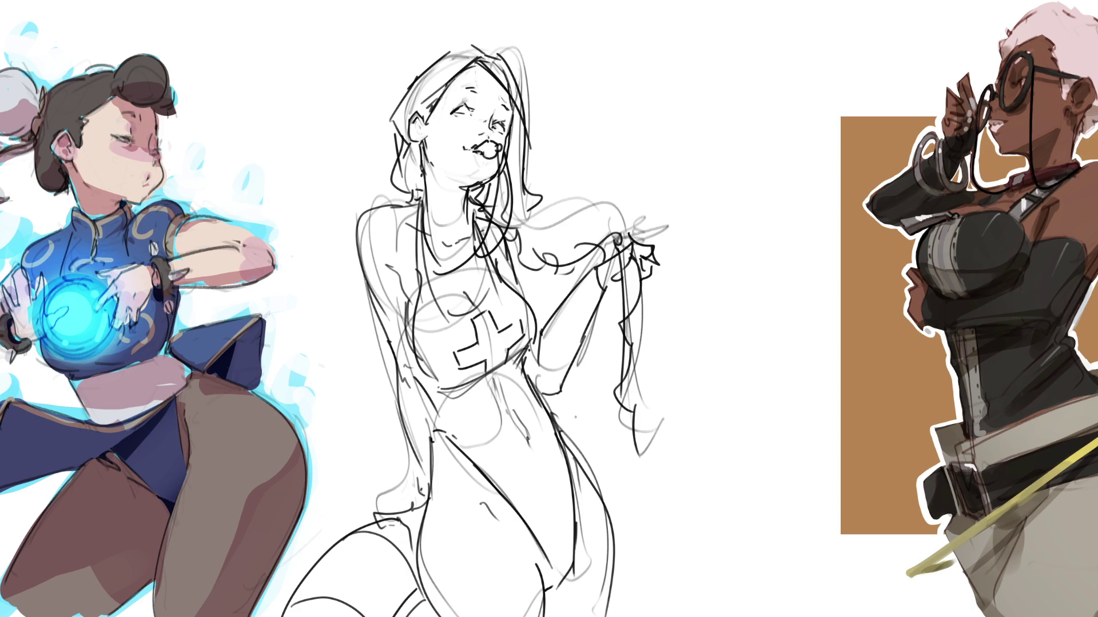
left_click_drag(541, 337, 539, 366)
mouse_move(541, 324)
left_mouse_down()
mouse_move(551, 386)
mouse_move(595, 309)
mouse_move(554, 397)
left_mouse_up()
mouse_move(592, 314)
left_mouse_down()
mouse_move(565, 380)
mouse_move(592, 313)
mouse_move(583, 280)
mouse_move(540, 338)
mouse_move(546, 325)
left_mouse_up()
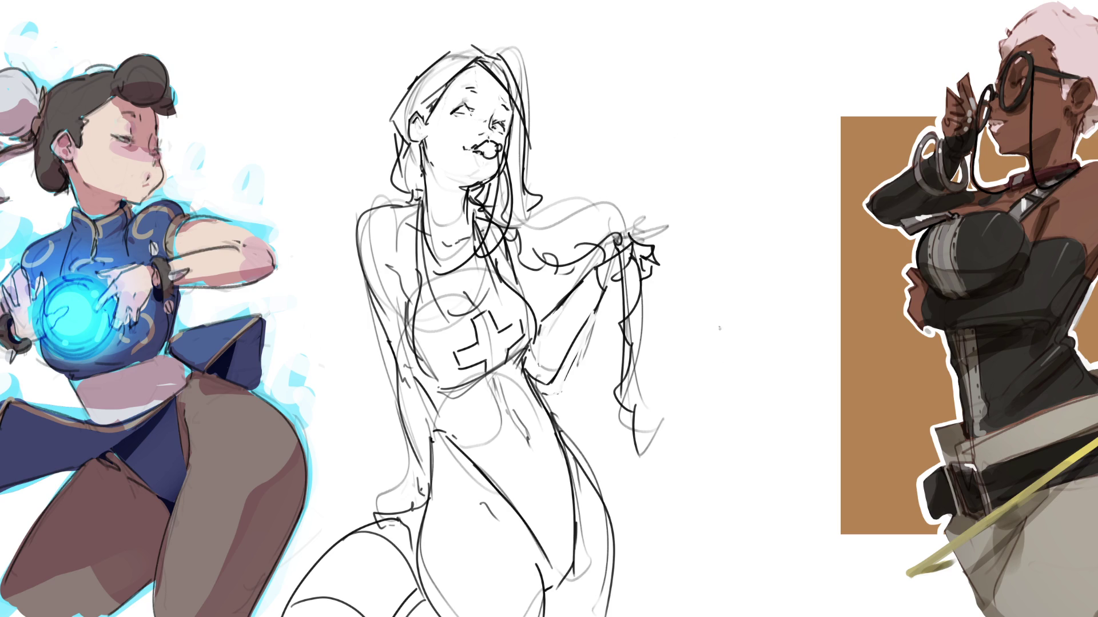
Enlarge the eraser and remove faint lines near the raised hand and both shoulders
key("e")
mouse_move(665, 230)
left_mouse_down()
mouse_move(681, 218)
mouse_move(657, 224)
mouse_move(675, 216)
mouse_move(653, 200)
left_mouse_up()
left_click_drag(590, 217, 591, 189)
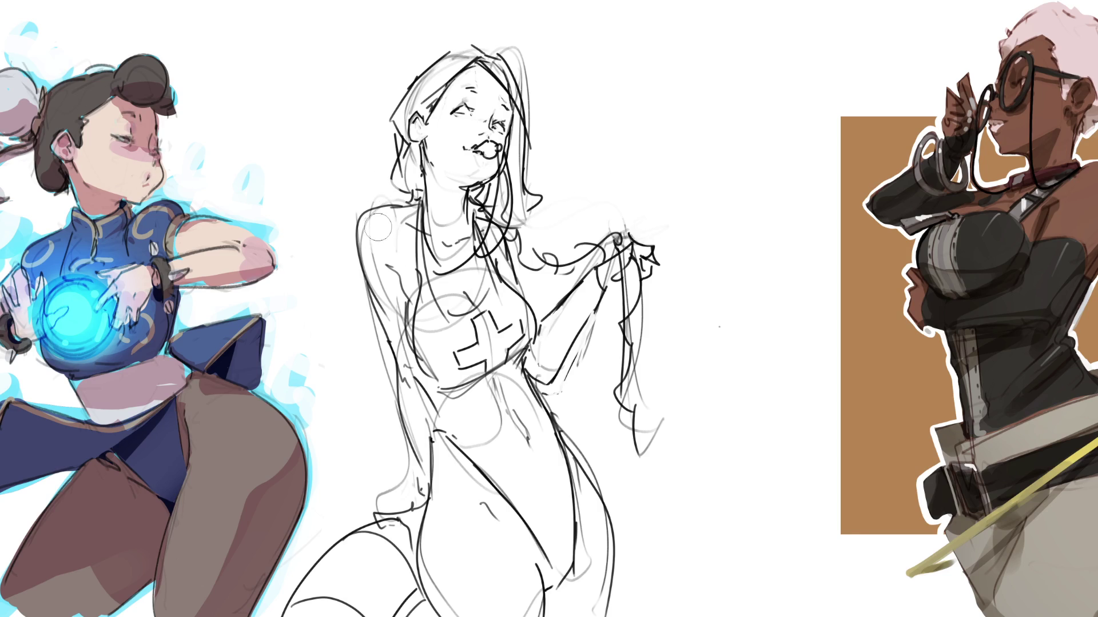
left_click_drag(372, 232, 417, 423)
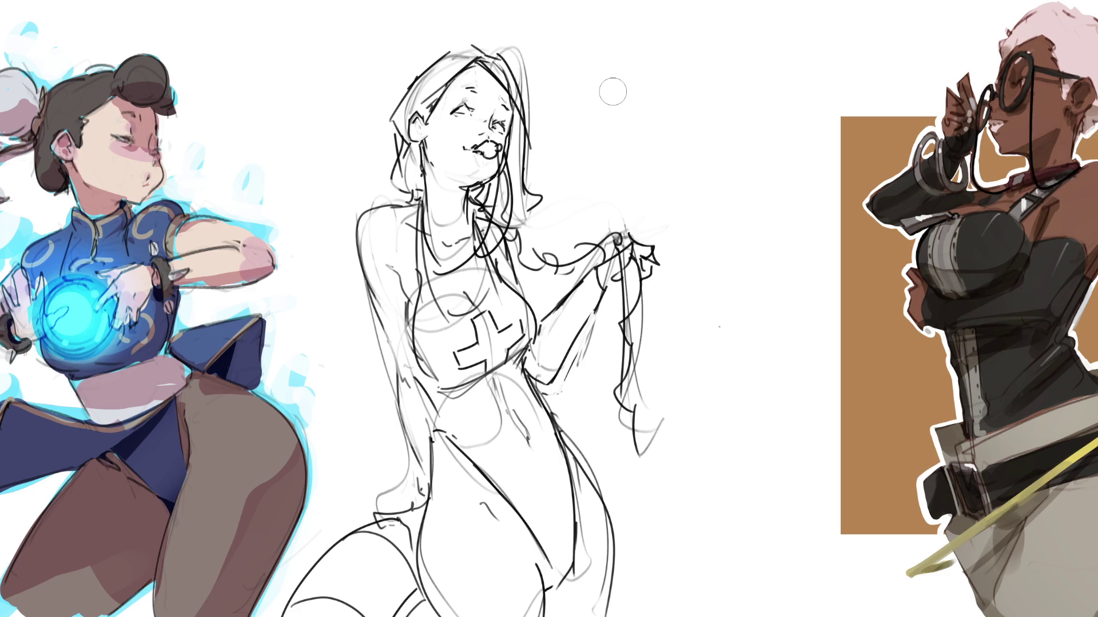
Rework the left shoulder and hip lines, lightening some and darkening others, and adjust a hair line
left_click_drag(378, 273, 396, 286)
left_click_drag(399, 465, 408, 455)
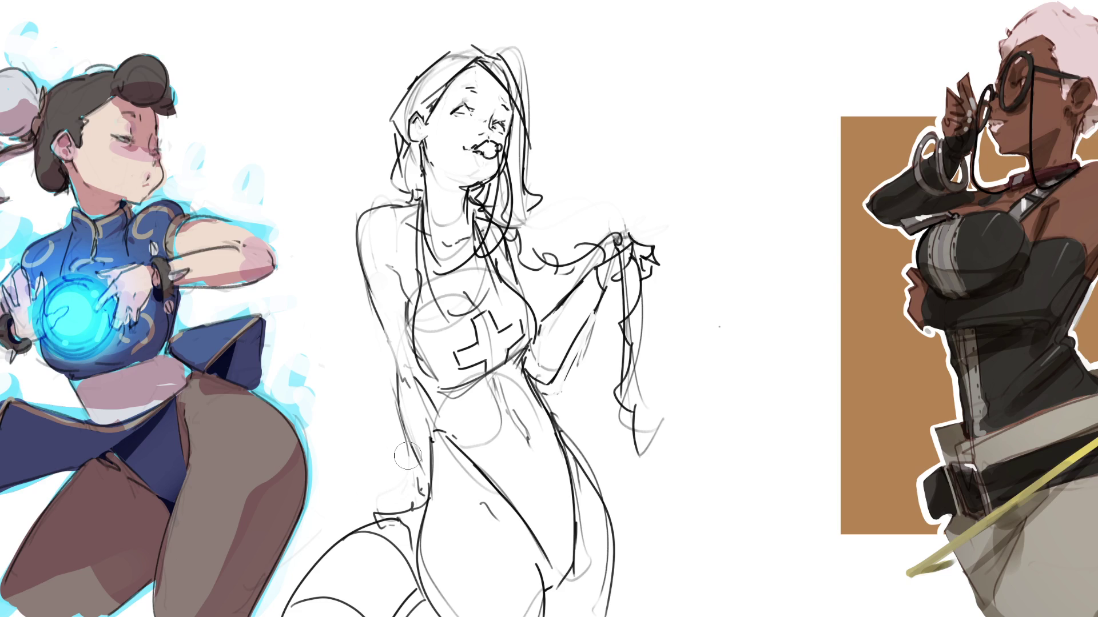
mouse_move(400, 495)
left_mouse_down()
mouse_move(372, 499)
mouse_move(364, 519)
mouse_move(409, 489)
mouse_move(397, 466)
left_mouse_up()
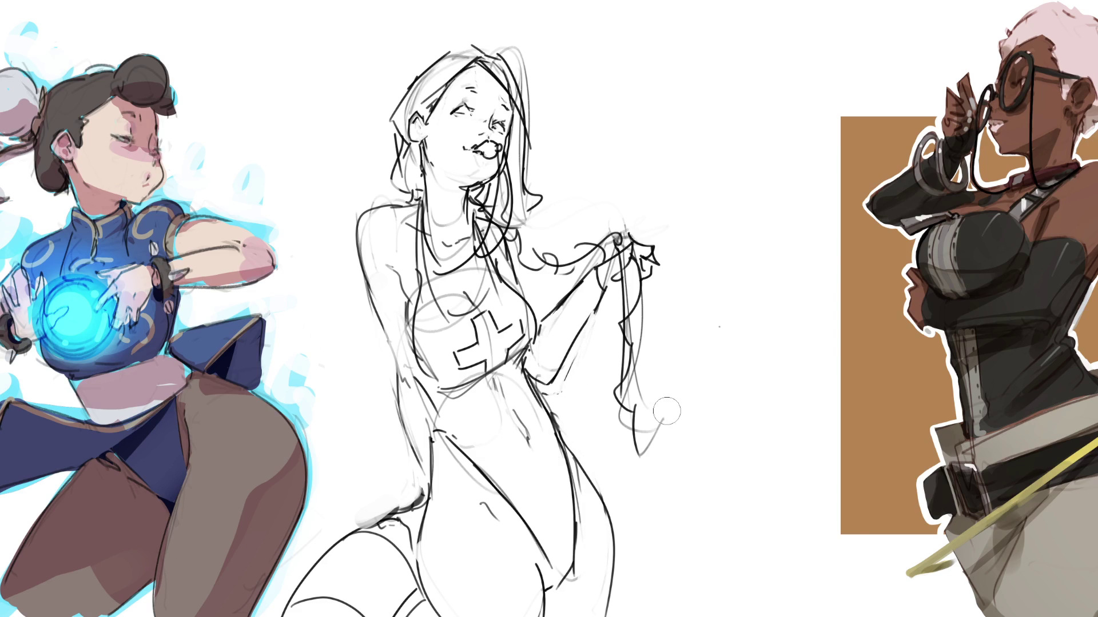
left_click_drag(517, 34, 525, 115)
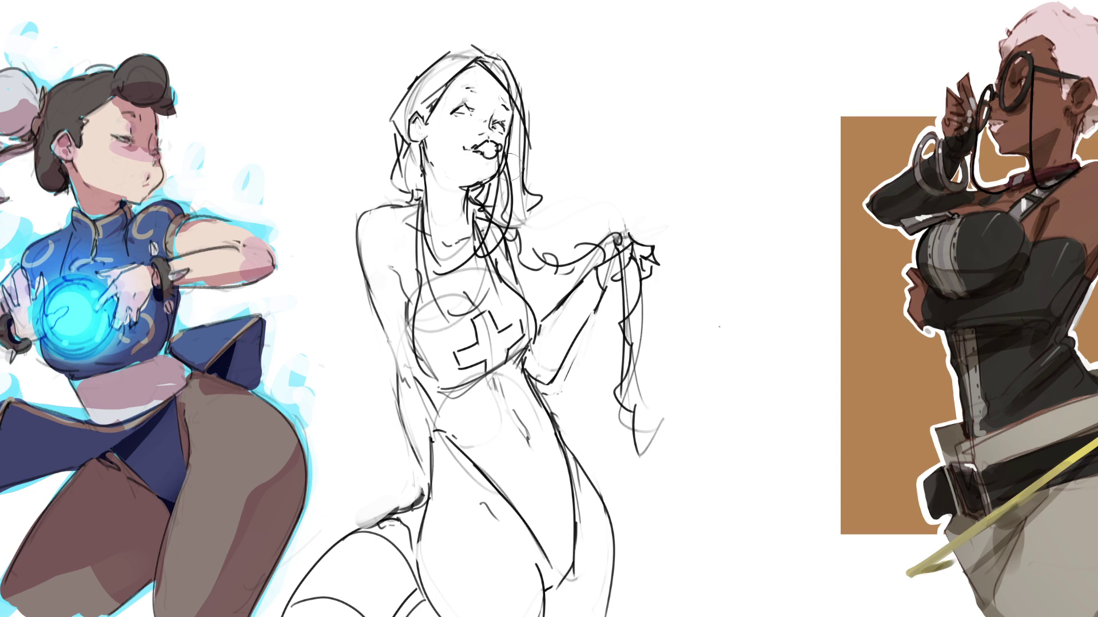
Shrink the brush size with the left bracket key
key("bracketleft")
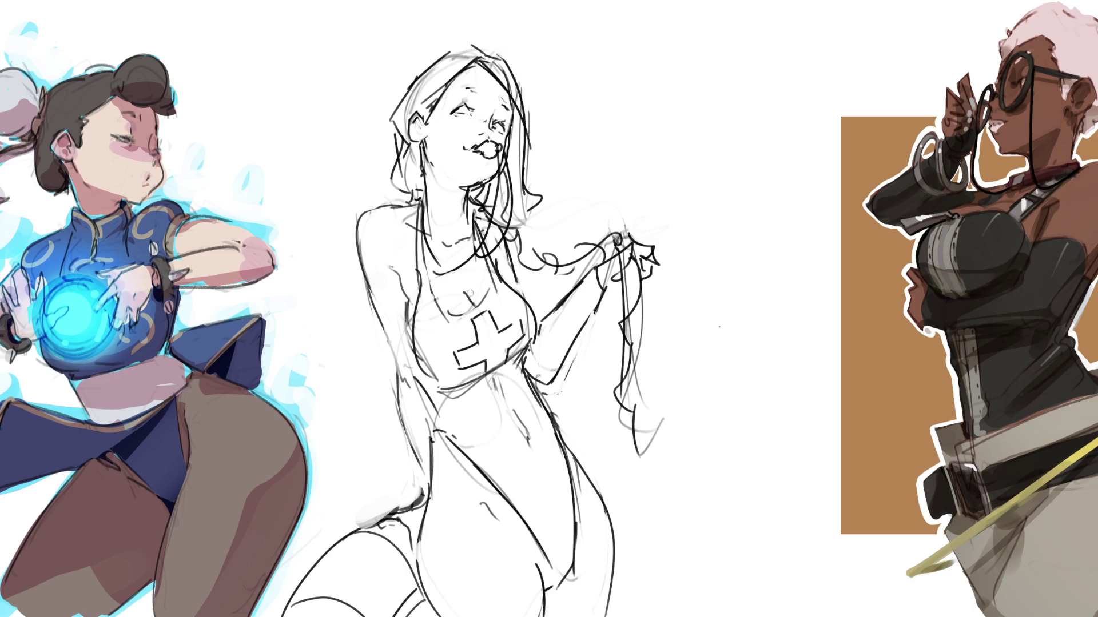
Add a tiny chest stroke, then try two dark raised-arm strokes and undo both
left_click_drag(463, 301, 471, 308)
left_click_drag(593, 270, 552, 315)
key("ctrl+z")
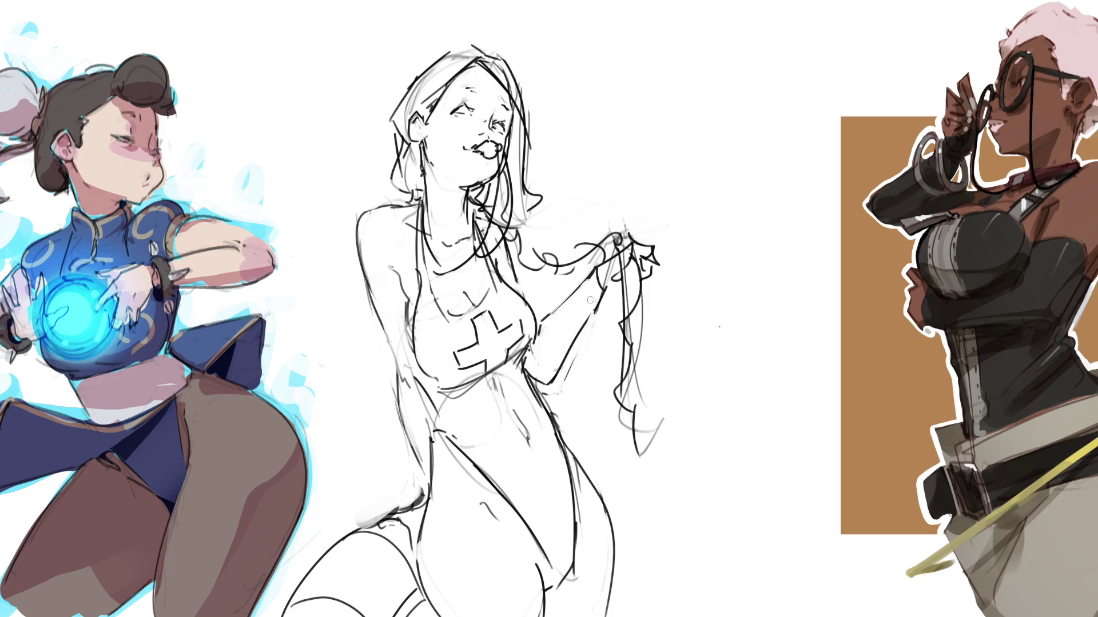
left_click_drag(603, 288, 589, 318)
key("ctrl+z")
Thicken the lower leg outline and add a trimmed dark stroke along the left waist
left_click_drag(439, 616, 422, 563)
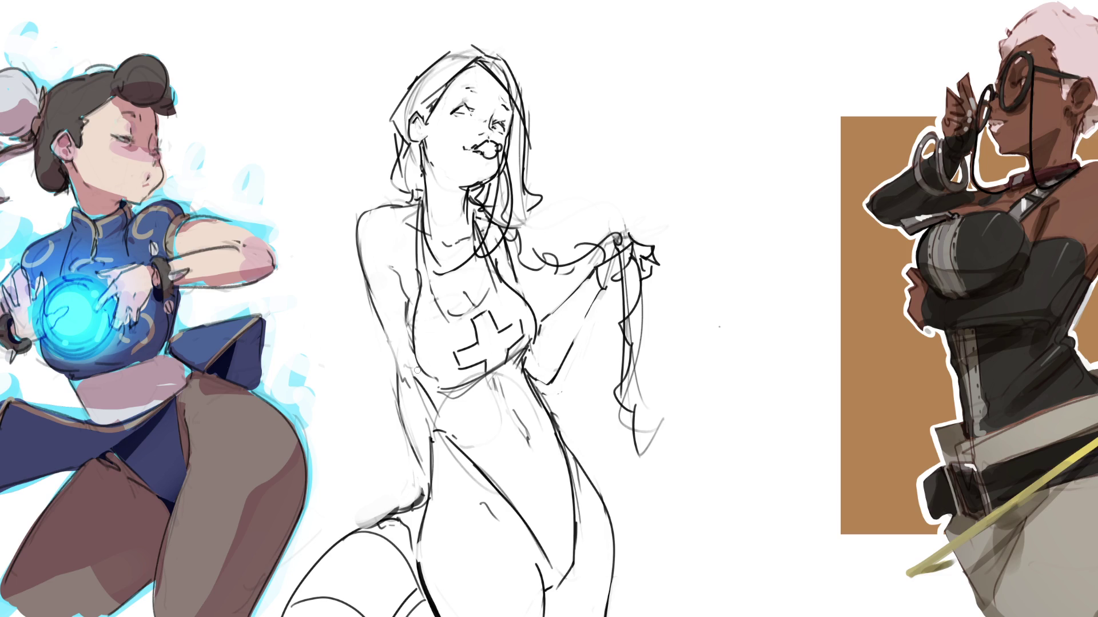
left_click_drag(422, 377, 431, 426)
mouse_move(422, 387)
left_mouse_down()
mouse_move(430, 400)
mouse_move(421, 378)
left_mouse_up()
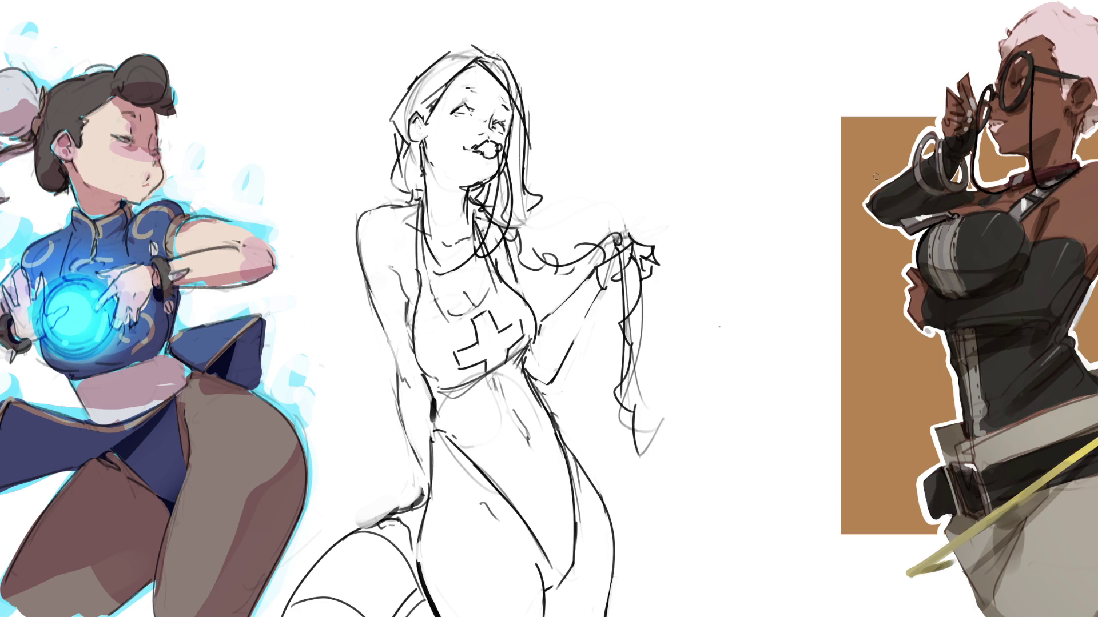
Darken both eyes with pupils and lashes, add eyebrow strokes and small marks at the hand
left_click_drag(456, 111, 462, 112)
left_click(495, 128)
left_click_drag(463, 108, 468, 114)
left_click_drag(469, 89, 485, 100)
left_click_drag(645, 252, 651, 262)
Shade the ear and a hair strand gray, darken the lips, and dab gray on cheek and chin
left_click_drag(419, 120, 416, 132)
mouse_move(516, 108)
left_mouse_down()
mouse_move(522, 200)
mouse_move(485, 212)
mouse_move(507, 226)
left_mouse_up()
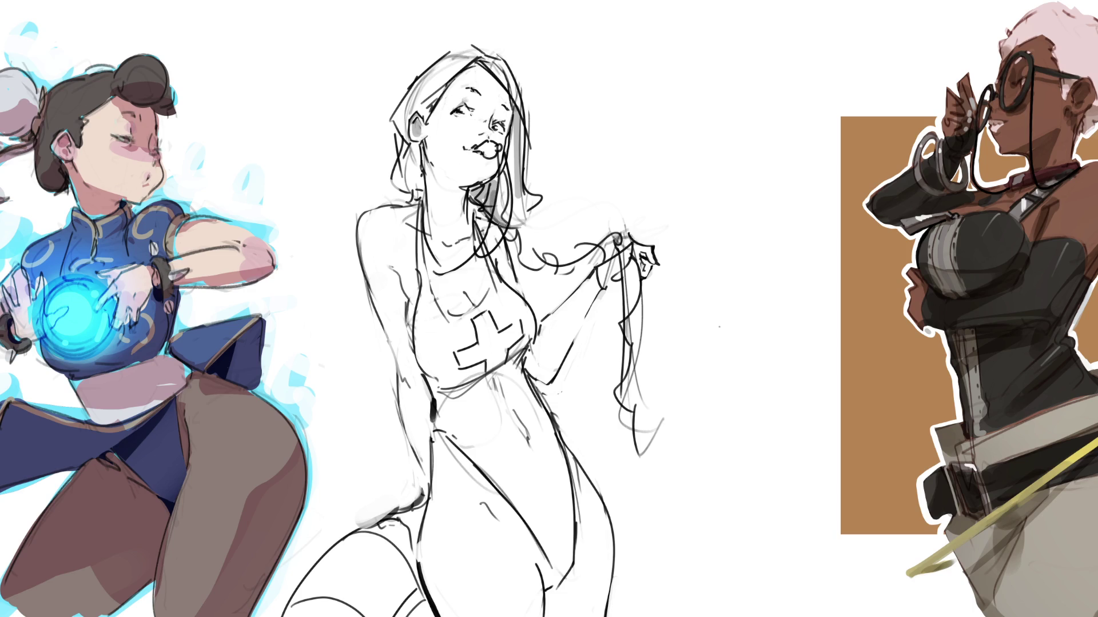
left_click_drag(486, 153, 488, 169)
mouse_move(498, 116)
left_mouse_down()
mouse_move(508, 113)
mouse_move(478, 96)
left_mouse_up()
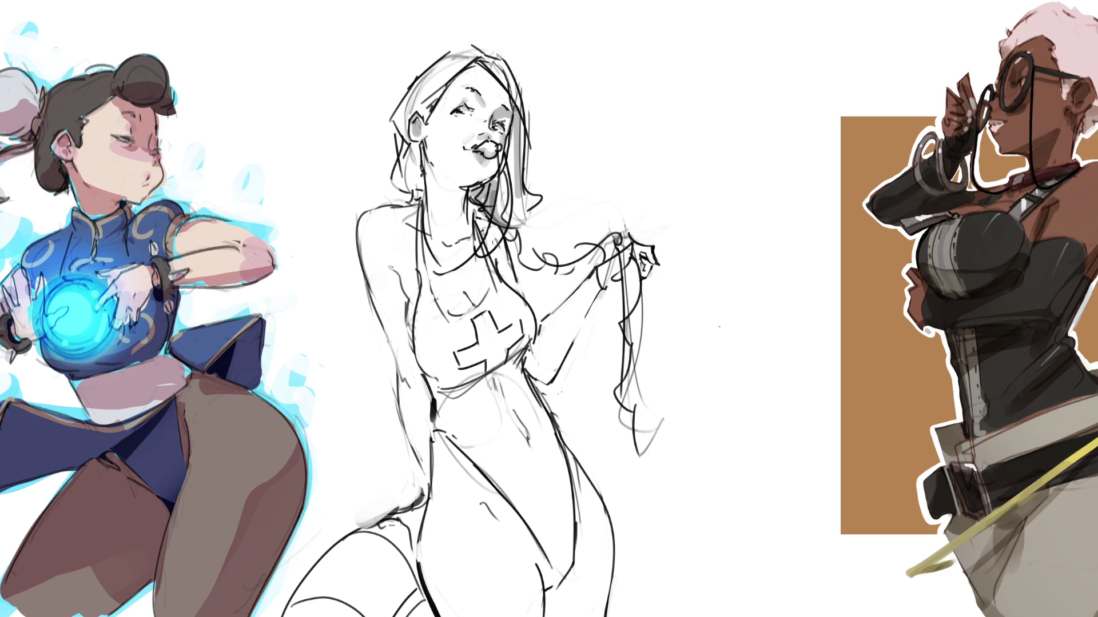
left_click(446, 180)
Shade gray along the jawline and hair, then under the chin down the neck and collar
left_click_drag(449, 181, 477, 181)
mouse_move(424, 142)
left_mouse_down()
mouse_move(404, 193)
mouse_move(415, 201)
left_mouse_up()
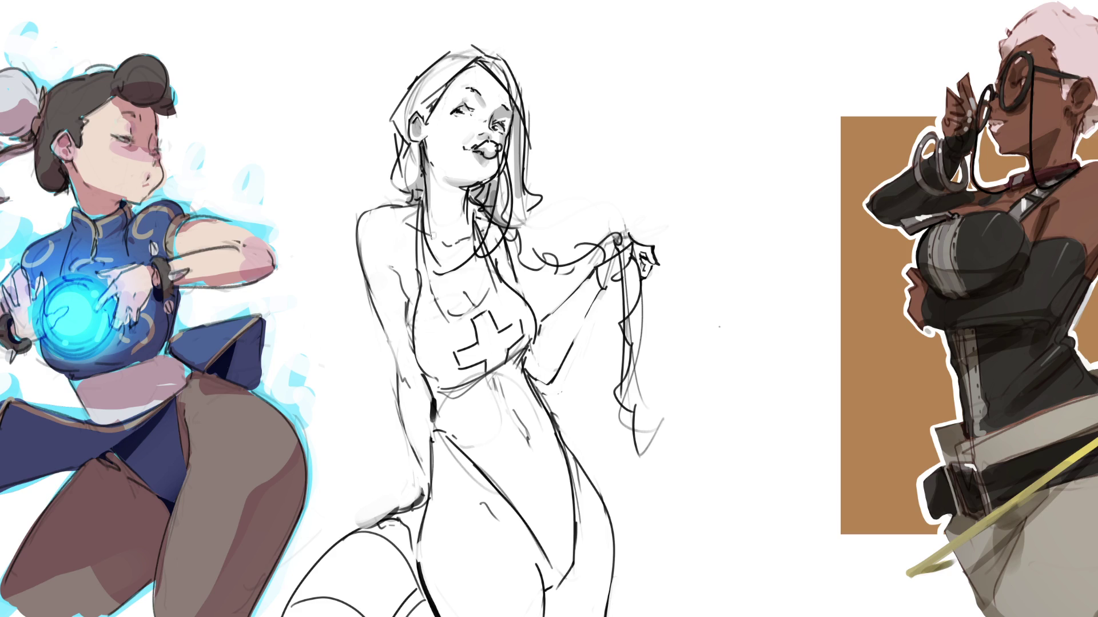
mouse_move(460, 192)
left_mouse_down()
mouse_move(448, 185)
mouse_move(466, 191)
mouse_move(465, 223)
mouse_move(475, 211)
mouse_move(490, 222)
left_mouse_up()
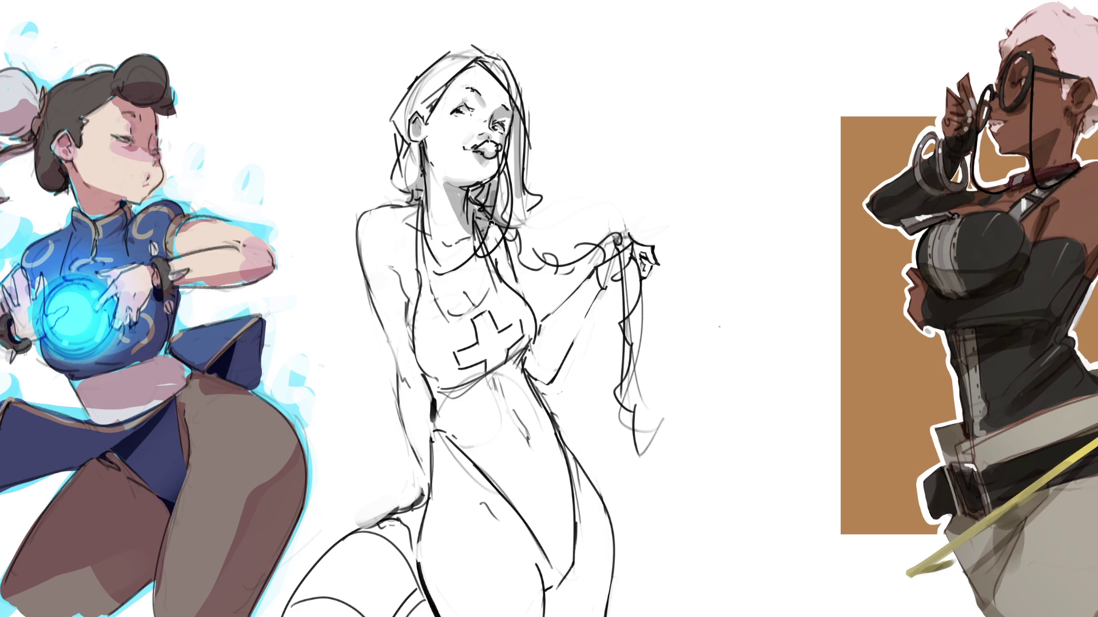
mouse_move(426, 203)
left_mouse_down()
mouse_move(424, 237)
mouse_move(501, 252)
mouse_move(486, 226)
mouse_move(512, 286)
mouse_move(516, 257)
left_mouse_up()
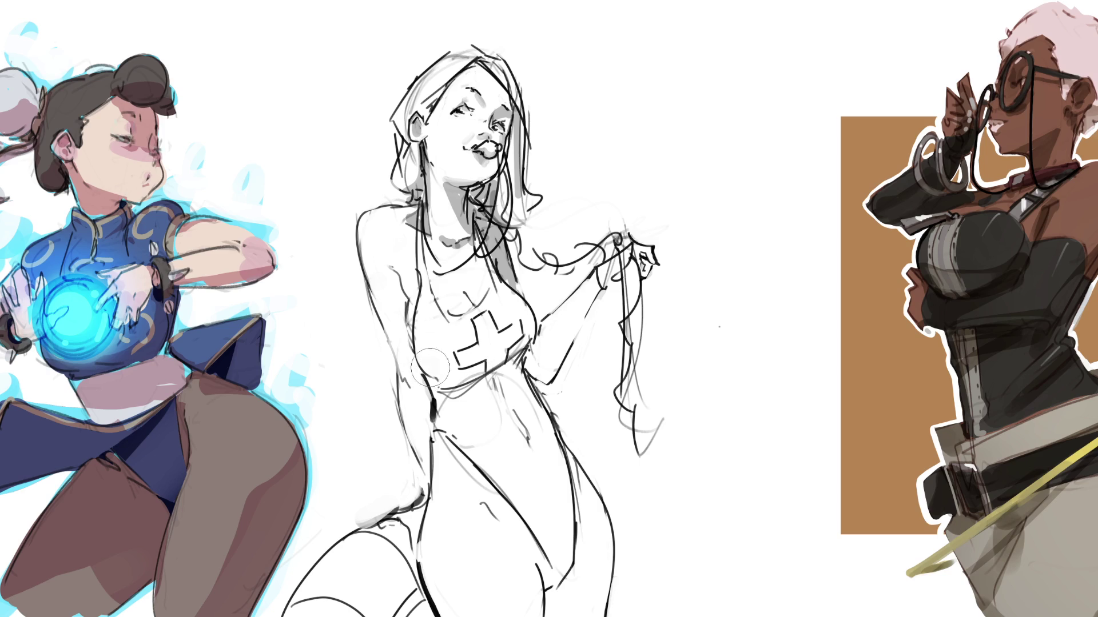
Shade the chest and cross band gray, redoing two strokes after undoing them
left_click_drag(426, 369, 540, 323)
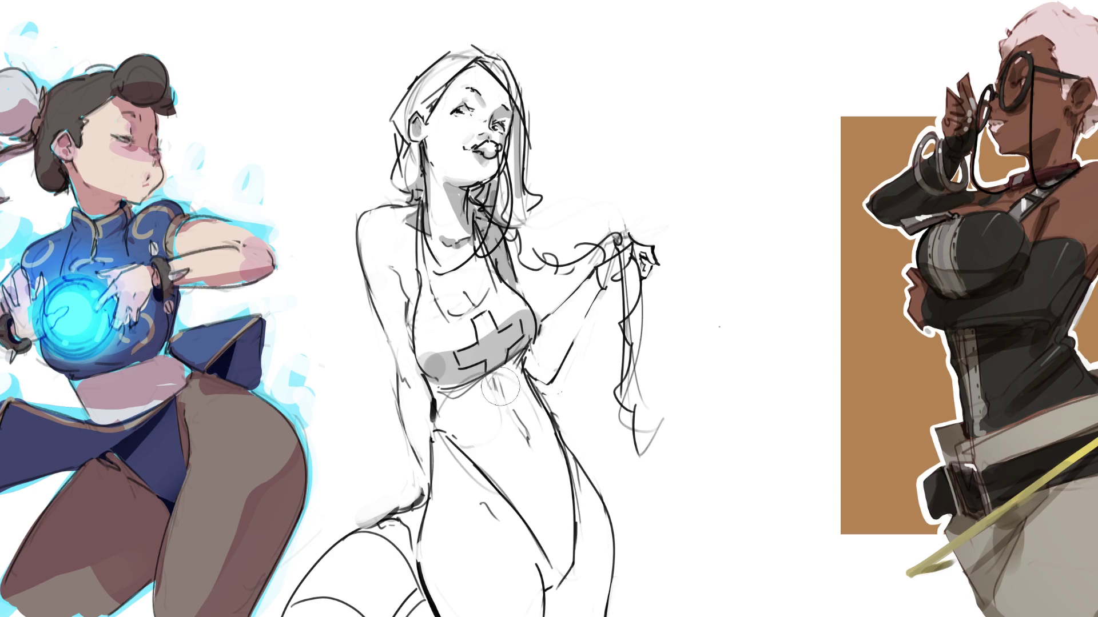
key("ctrl+z")
mouse_move(426, 371)
left_mouse_down()
mouse_move(549, 298)
mouse_move(409, 355)
left_mouse_up()
left_click_drag(475, 337, 541, 296)
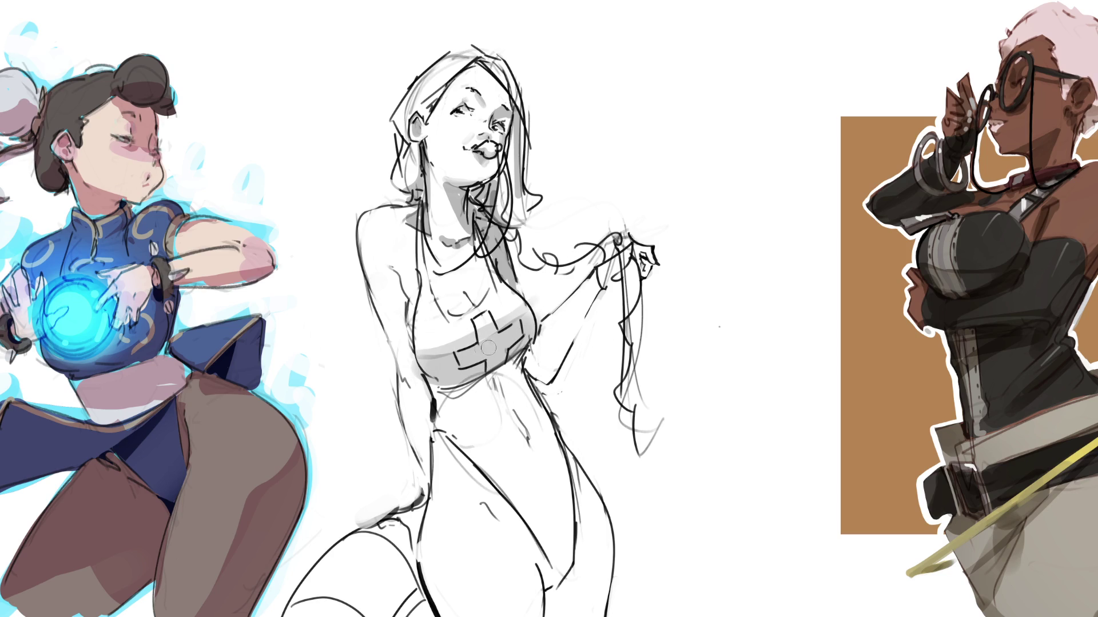
key("ctrl+z")
left_click_drag(406, 352, 541, 303)
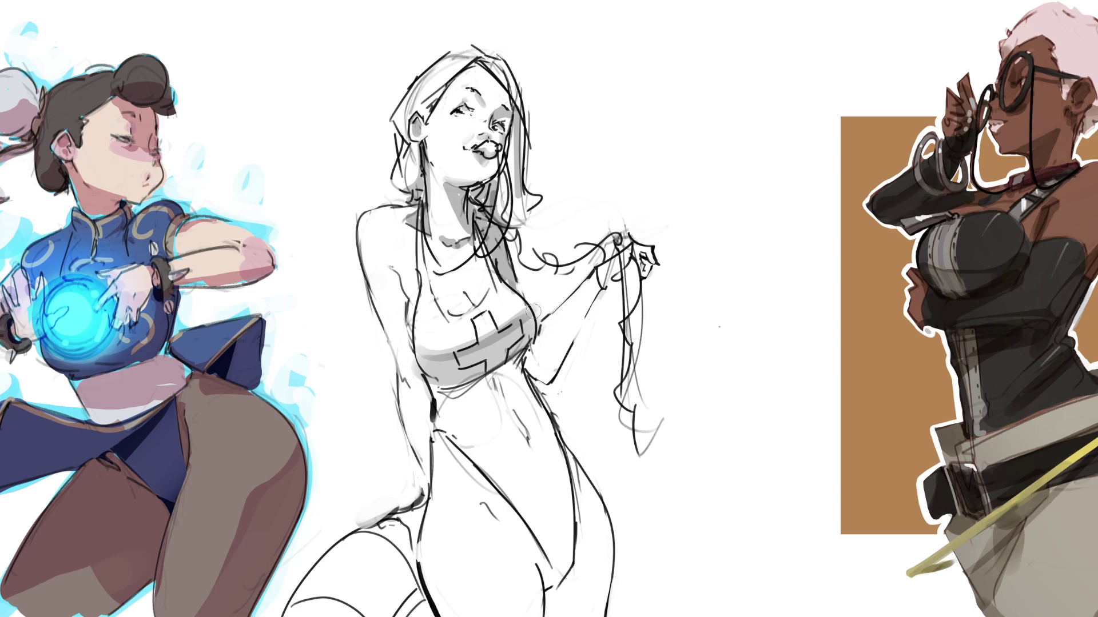
Deepen gray shading on the neck under the chin and over the raised forearm
mouse_move(475, 250)
left_mouse_down()
mouse_move(456, 250)
mouse_move(483, 272)
left_mouse_up()
mouse_move(465, 234)
left_mouse_down()
mouse_move(457, 226)
mouse_move(429, 266)
mouse_move(446, 288)
mouse_move(397, 293)
mouse_move(403, 314)
left_mouse_up()
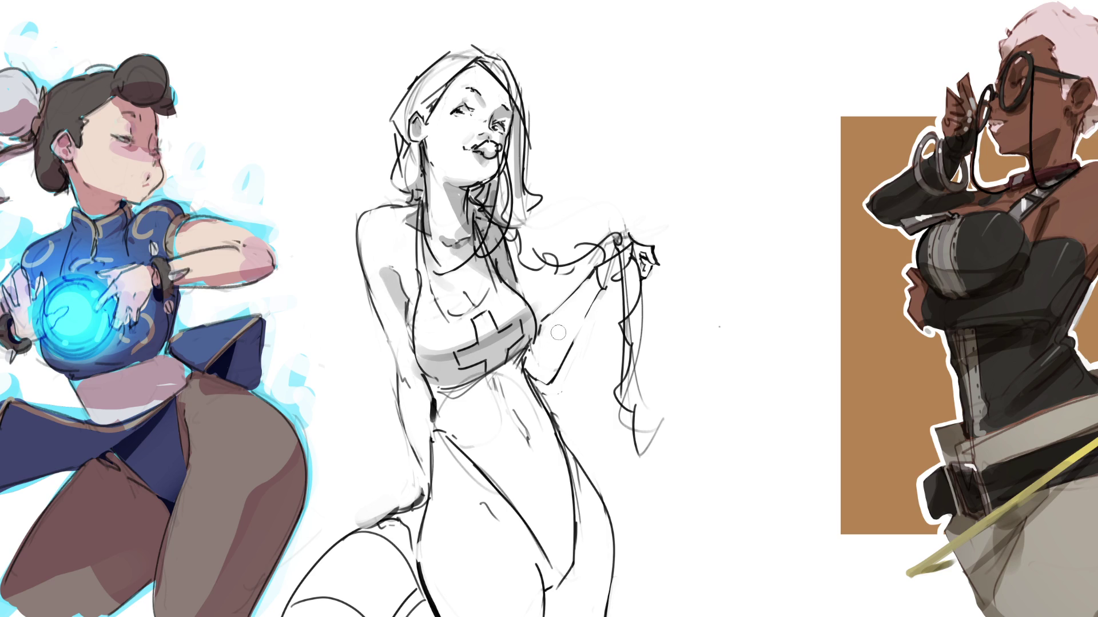
mouse_move(620, 266)
left_mouse_down()
mouse_move(529, 357)
mouse_move(540, 380)
left_mouse_up()
mouse_move(592, 289)
left_mouse_down()
mouse_move(543, 378)
mouse_move(617, 272)
mouse_move(643, 259)
mouse_move(646, 275)
left_mouse_up()
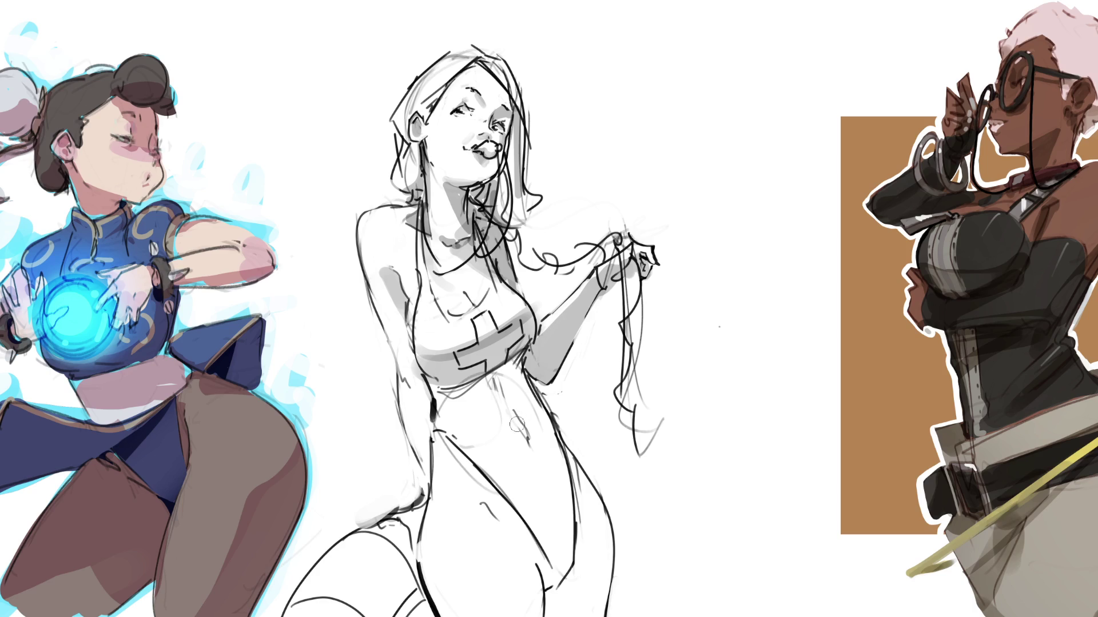
Shade the left arm, the gap between the legs, and the lower leg and shin
left_click_drag(417, 372, 422, 397)
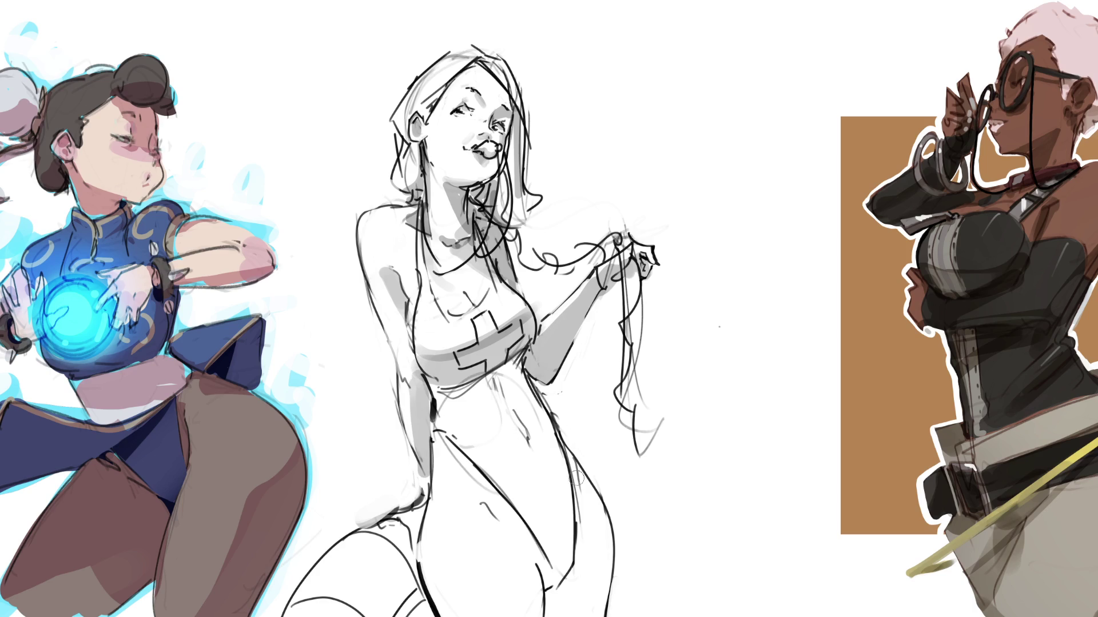
mouse_move(403, 523)
left_mouse_down()
mouse_move(411, 569)
mouse_move(415, 511)
mouse_move(409, 615)
mouse_move(412, 572)
mouse_move(371, 615)
mouse_move(398, 586)
left_mouse_up()
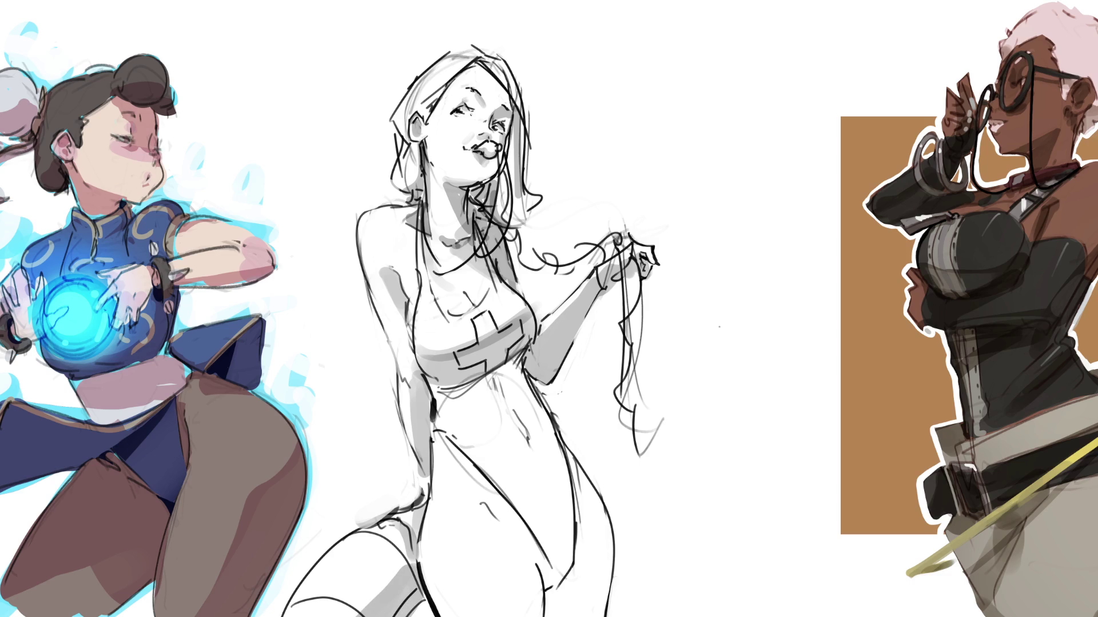
mouse_move(413, 607)
left_mouse_down()
mouse_move(320, 598)
mouse_move(366, 517)
left_mouse_up()
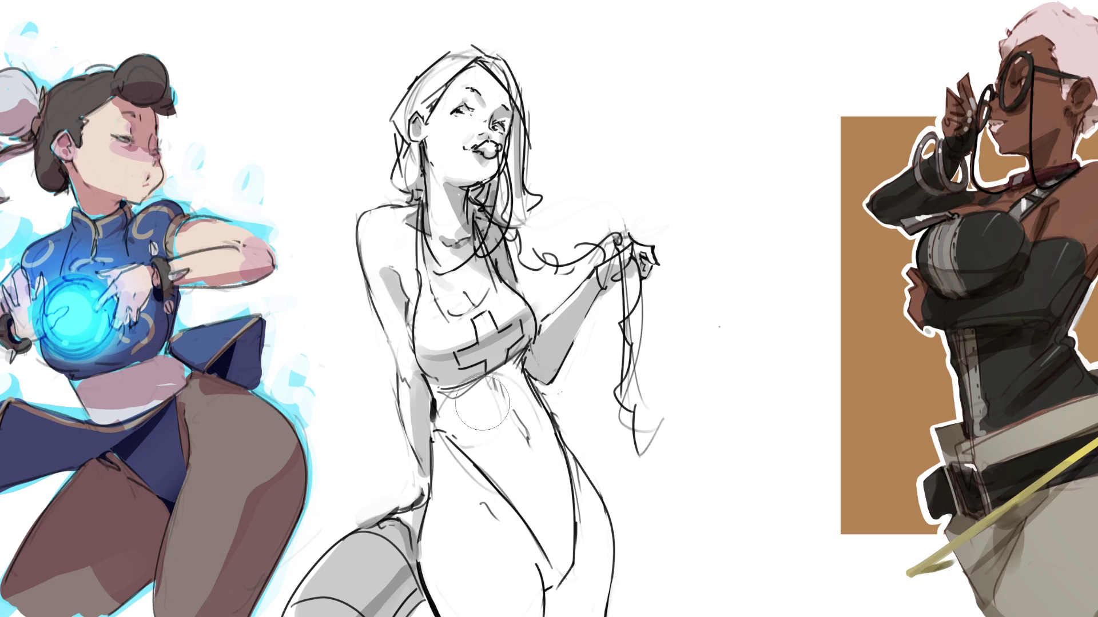
Shade the waist below the chest band, repainting it after an undo
mouse_move(453, 401)
left_mouse_down()
mouse_move(503, 372)
mouse_move(469, 423)
left_mouse_up()
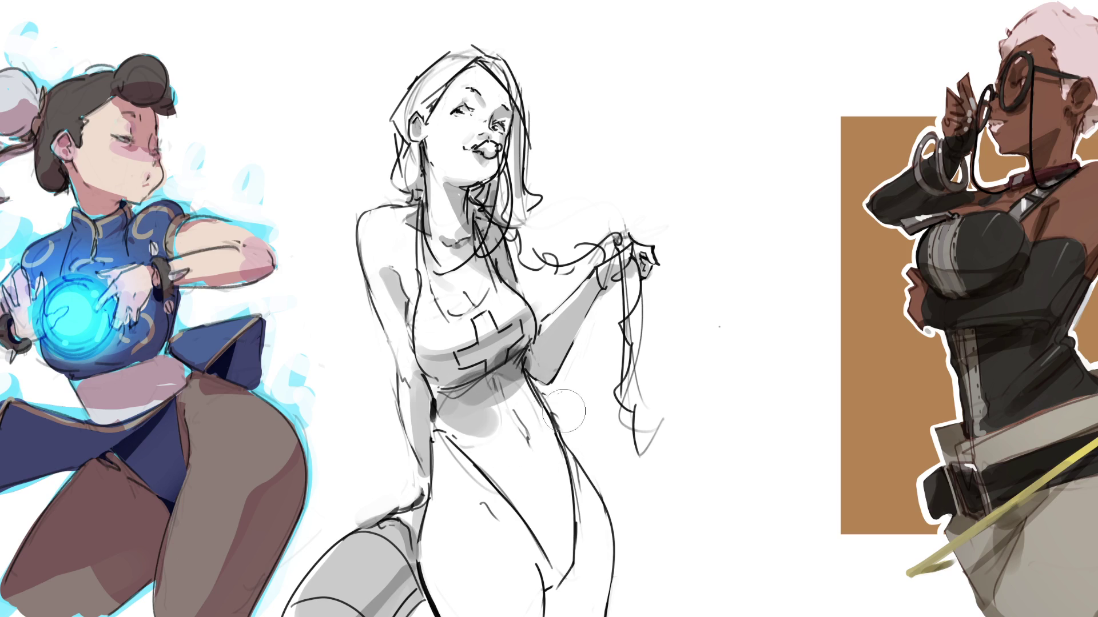
key("ctrl+z")
key("ctrl+z")
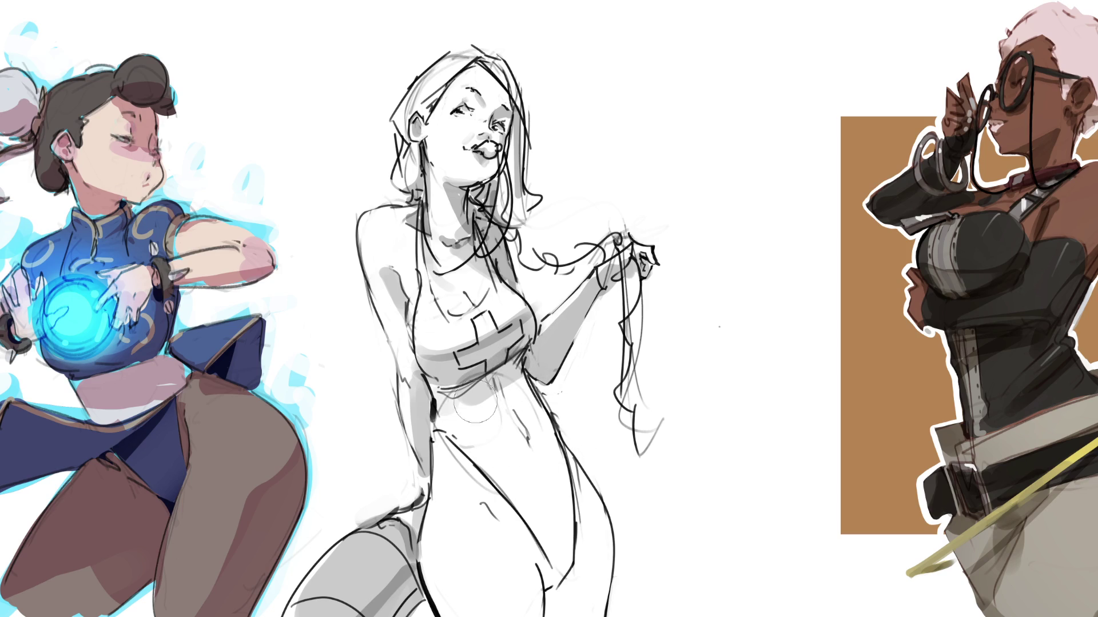
mouse_move(461, 404)
left_mouse_down()
mouse_move(514, 372)
mouse_move(492, 423)
mouse_move(549, 474)
left_mouse_up()
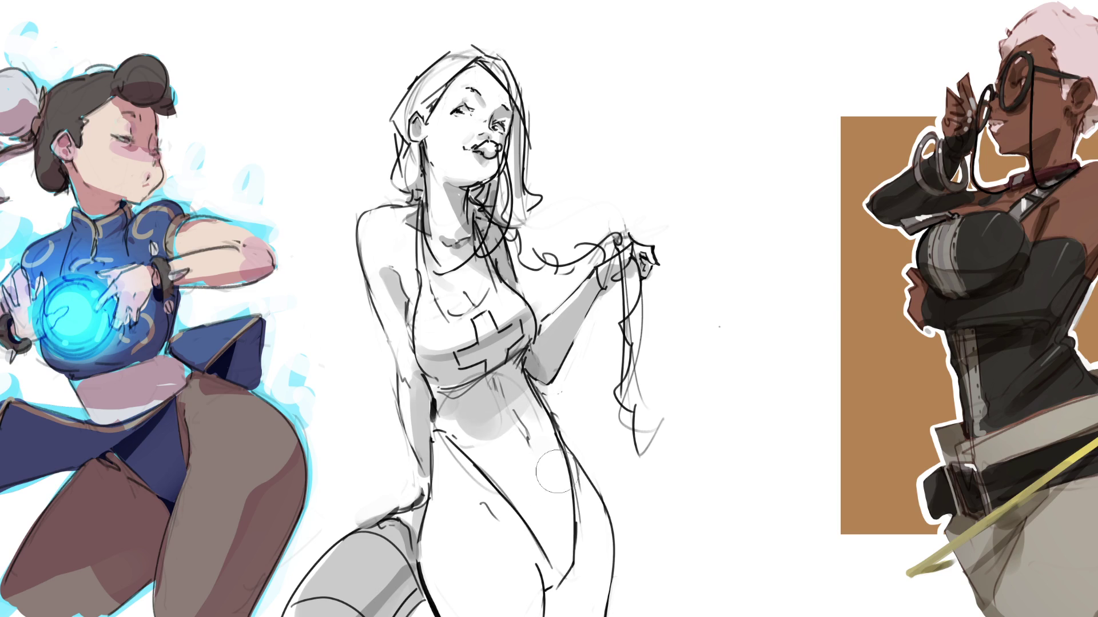
Shade the dress's right side and lower belly, adding gray dabs around the waist
mouse_move(558, 502)
left_mouse_down()
mouse_move(558, 579)
mouse_move(589, 506)
mouse_move(594, 615)
left_mouse_up()
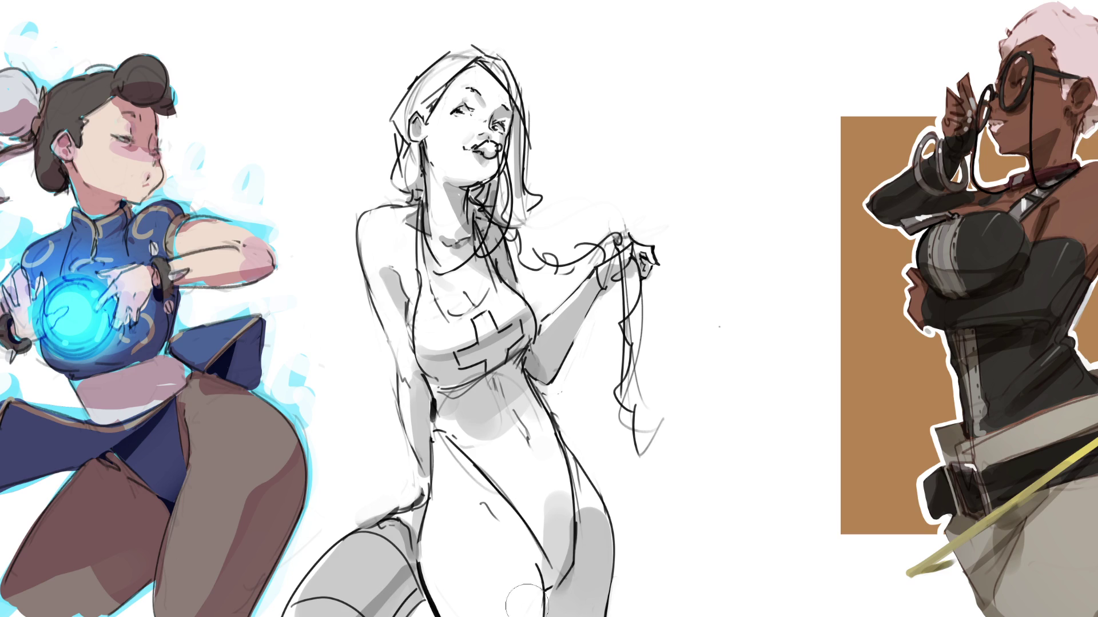
mouse_move(480, 523)
left_mouse_down()
mouse_move(518, 546)
mouse_move(528, 612)
left_mouse_up()
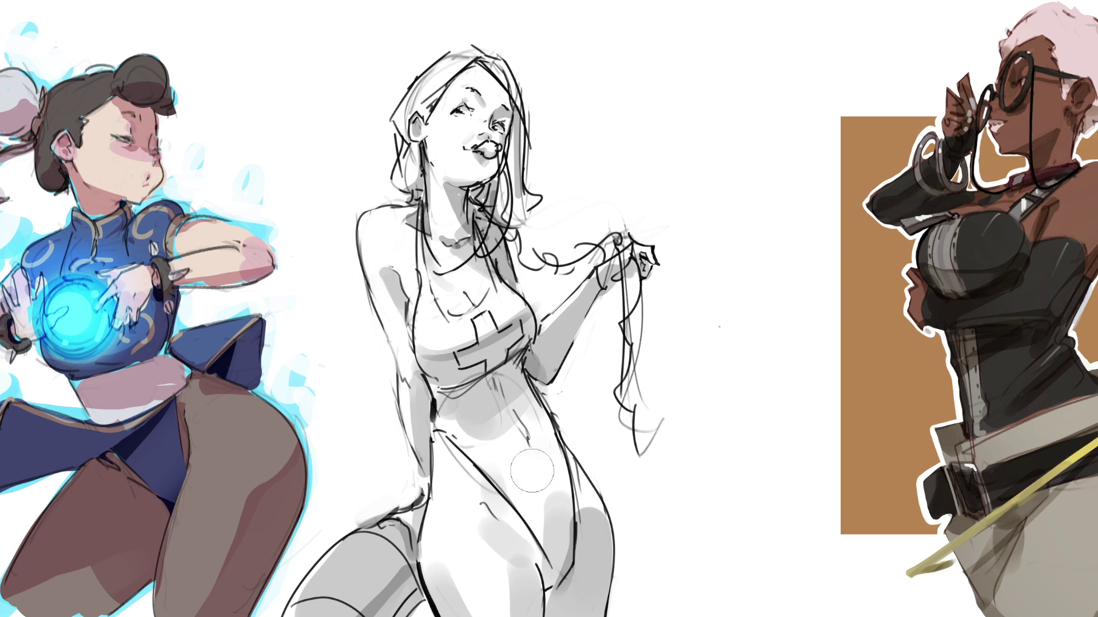
left_click_drag(527, 432, 534, 465)
left_click_drag(444, 423, 451, 493)
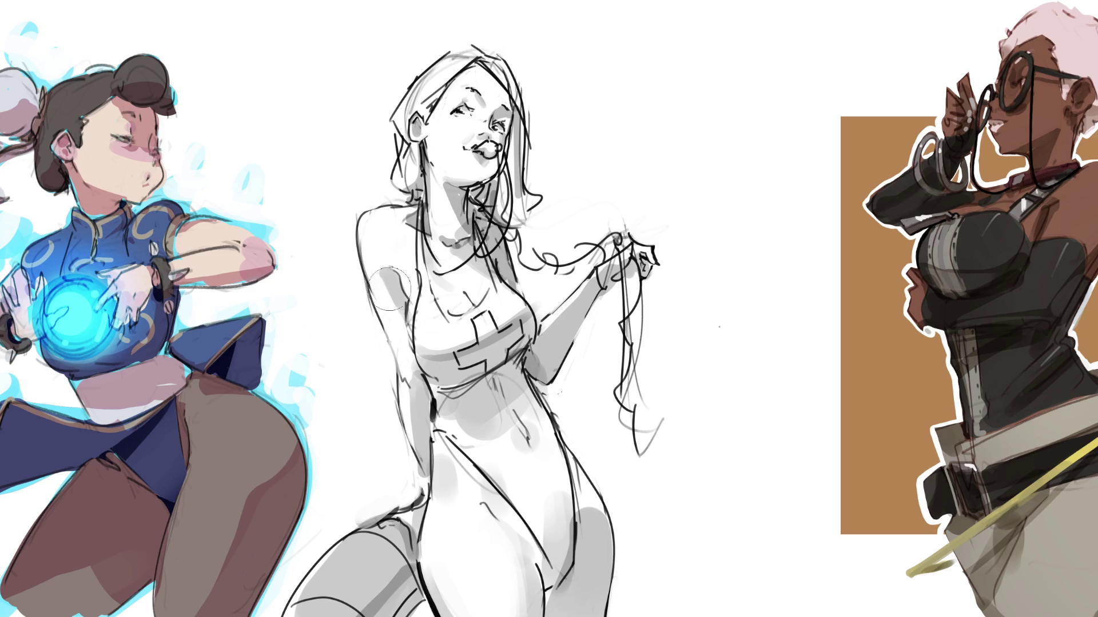
Shade down the figure's left torso side, redrawing the stroke after an undo
left_click_drag(384, 310, 438, 508)
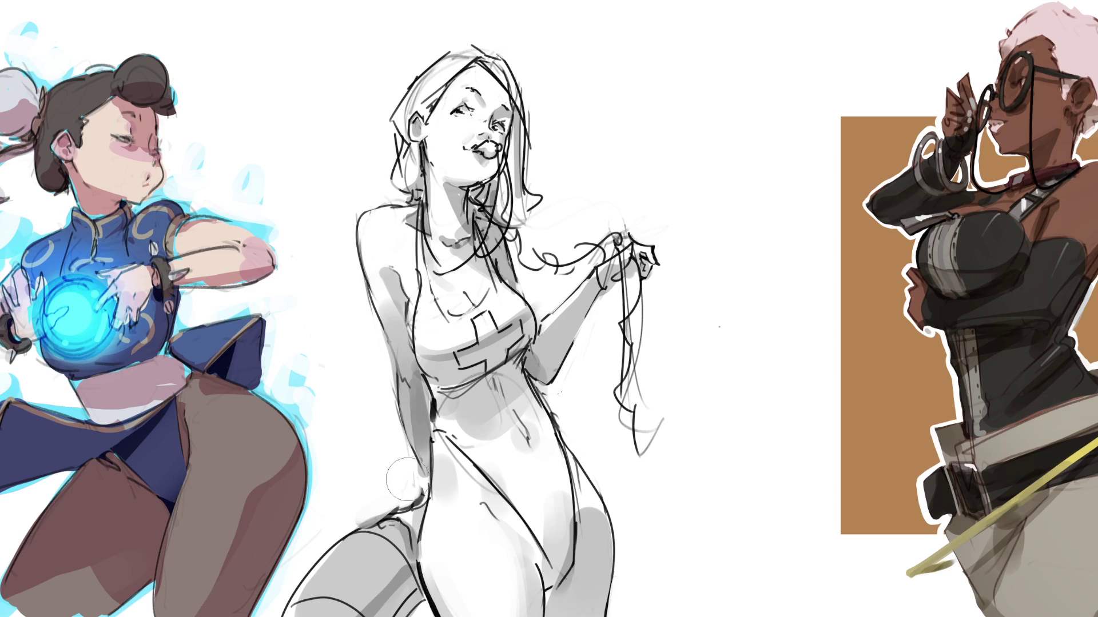
key("ctrl+z")
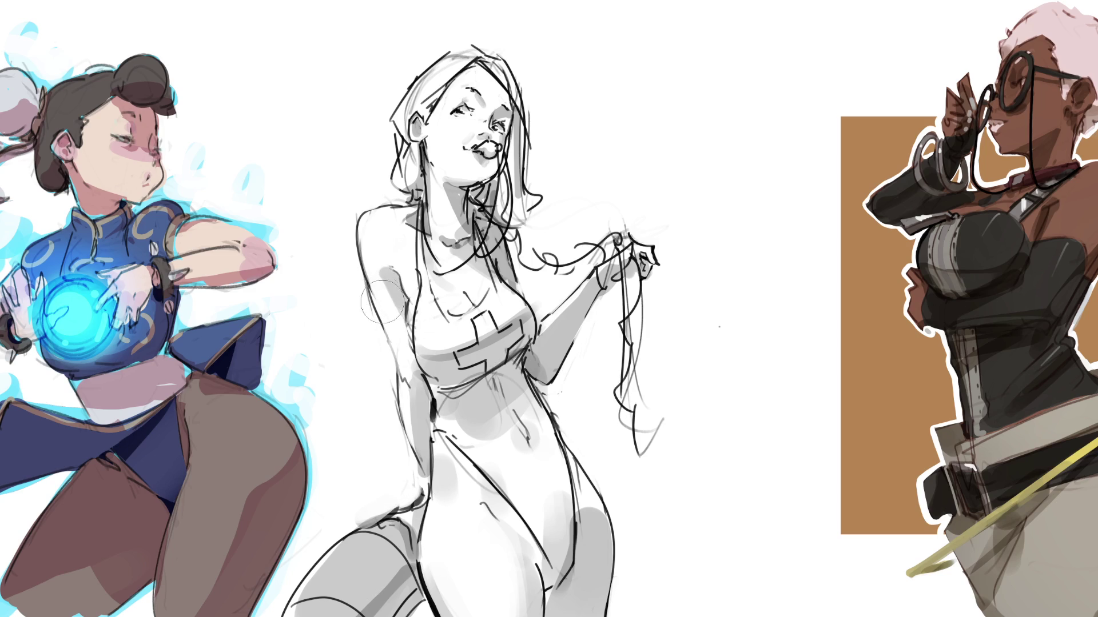
left_click_drag(386, 283, 415, 421)
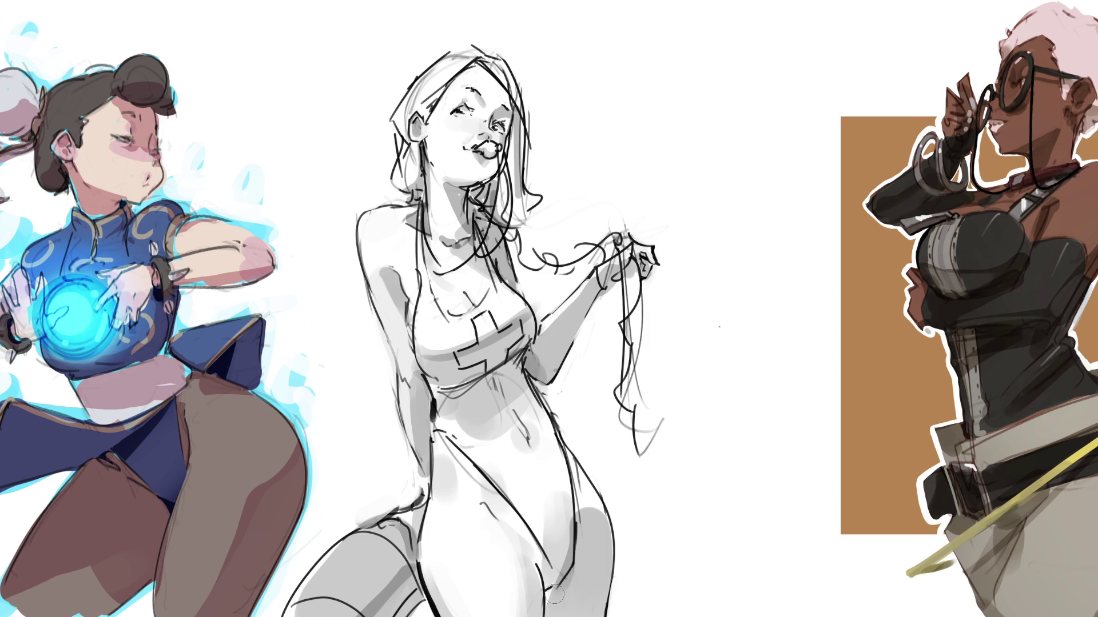
Try and undo two darker lower-leg strokes, then reshape the lips into a small open mouth
left_click_drag(550, 599, 591, 560)
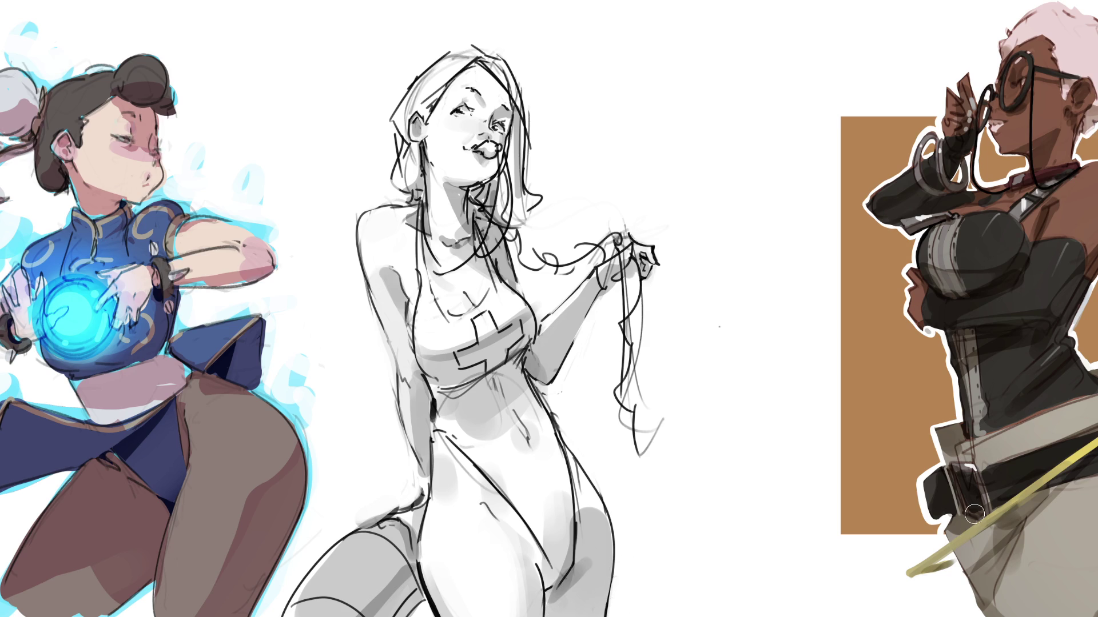
key("ctrl+z")
left_click_drag(549, 590, 552, 616)
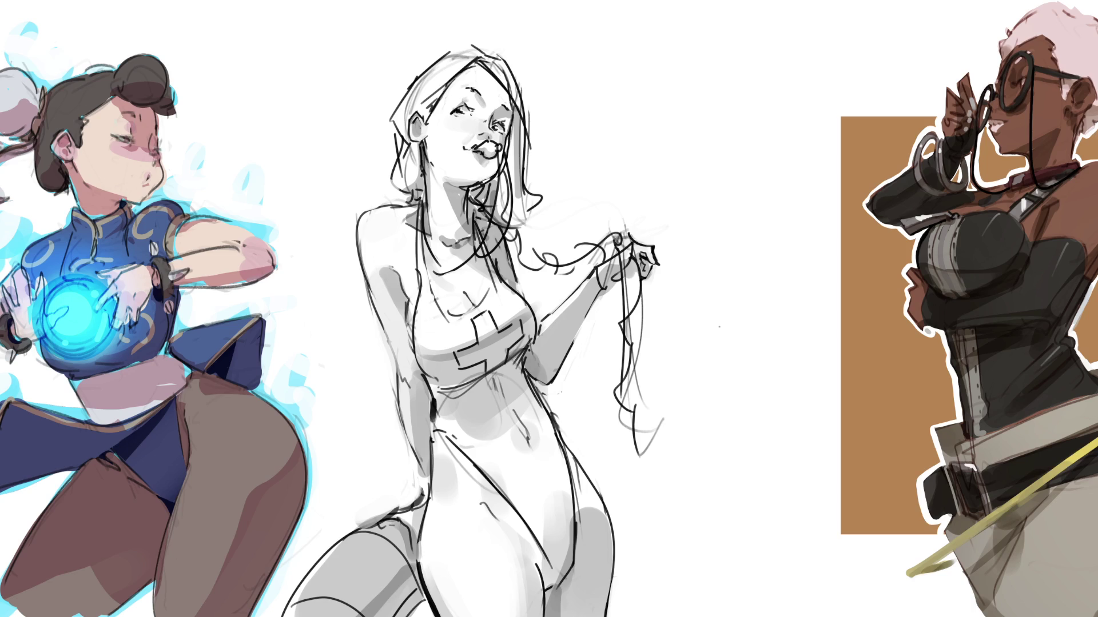
key("ctrl+z")
left_click_drag(495, 144, 492, 153)
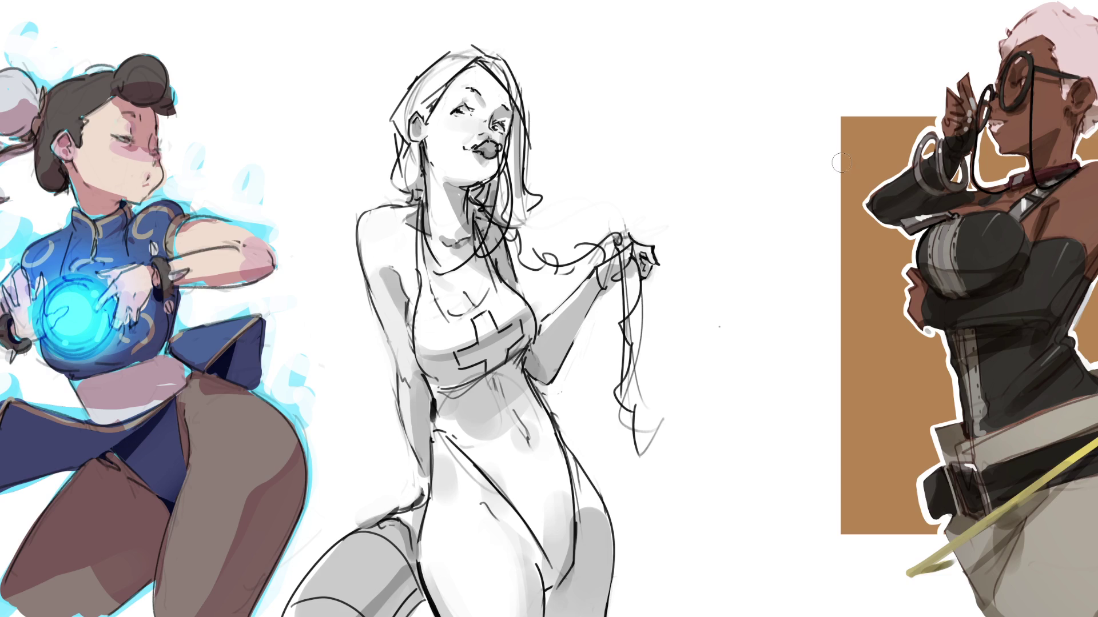